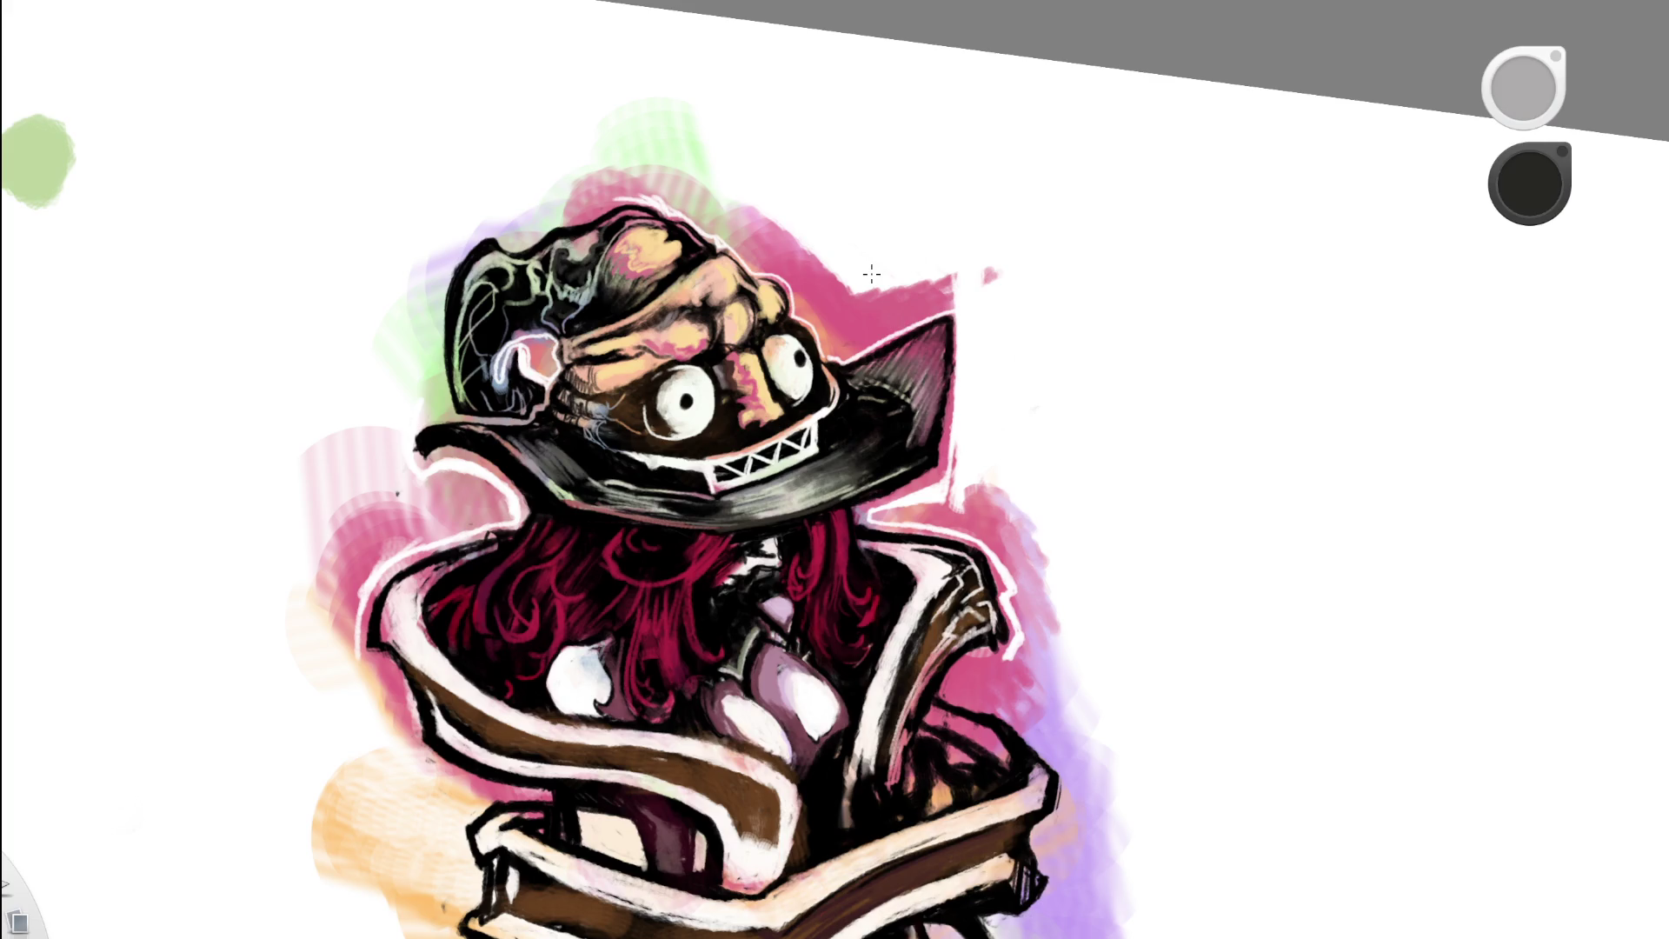
Step: Sample the white canvas colour, zoom in on the hat, and paint a light grey stroke
scroll(707, 268, up, 3)
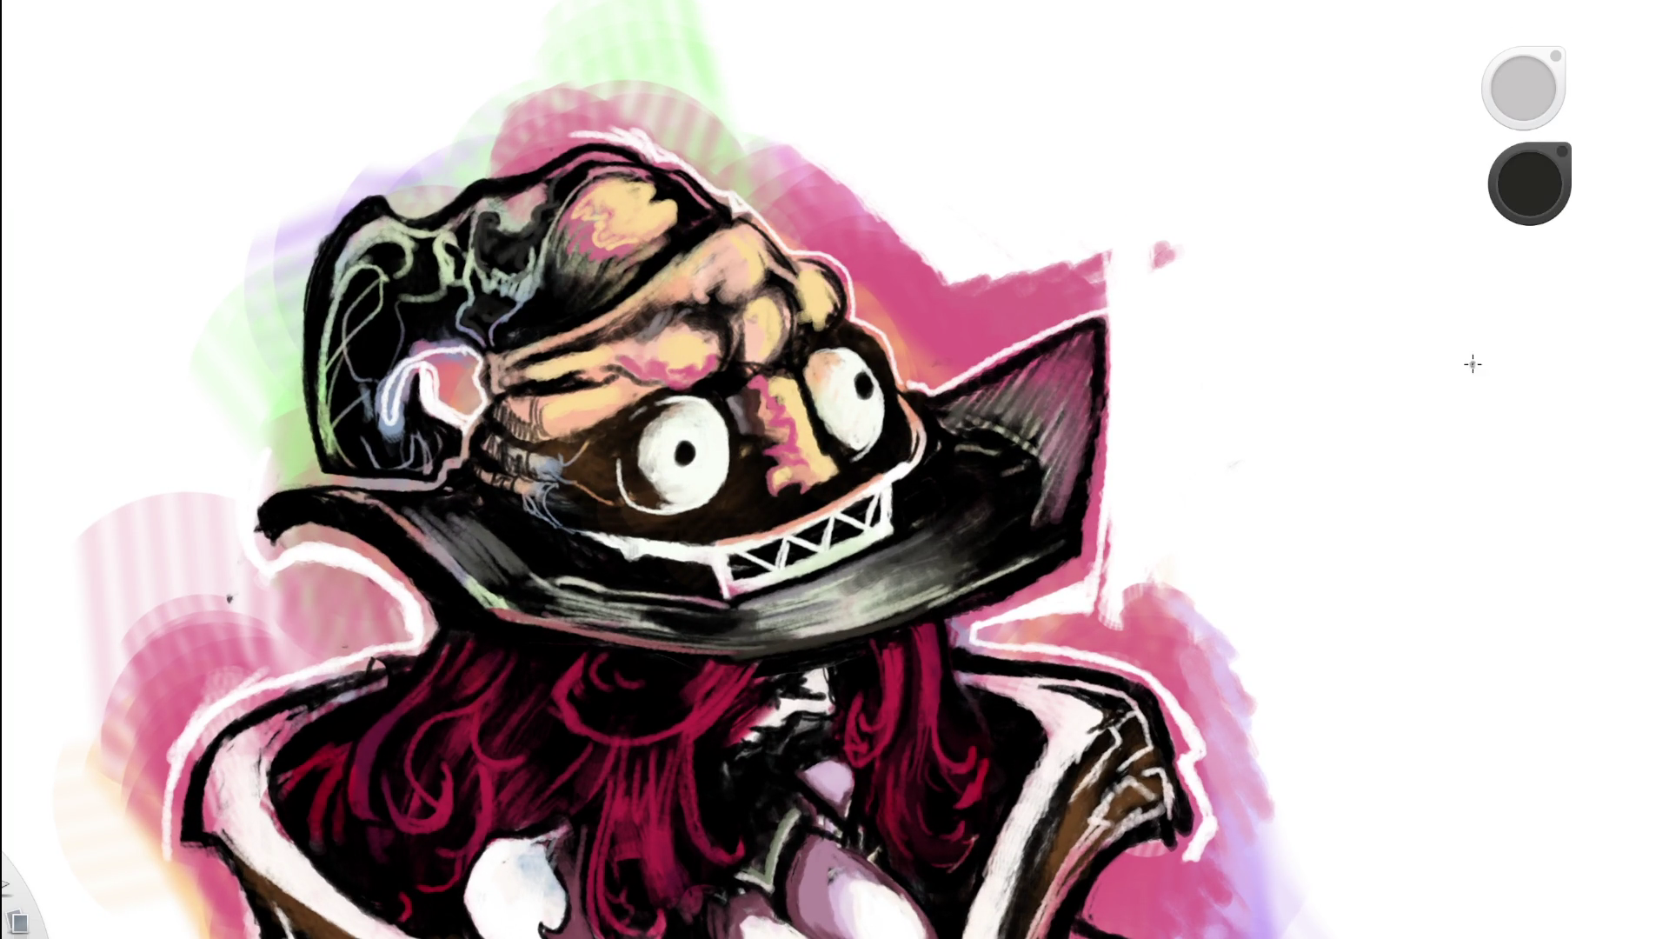
alt+click(1378, 435)
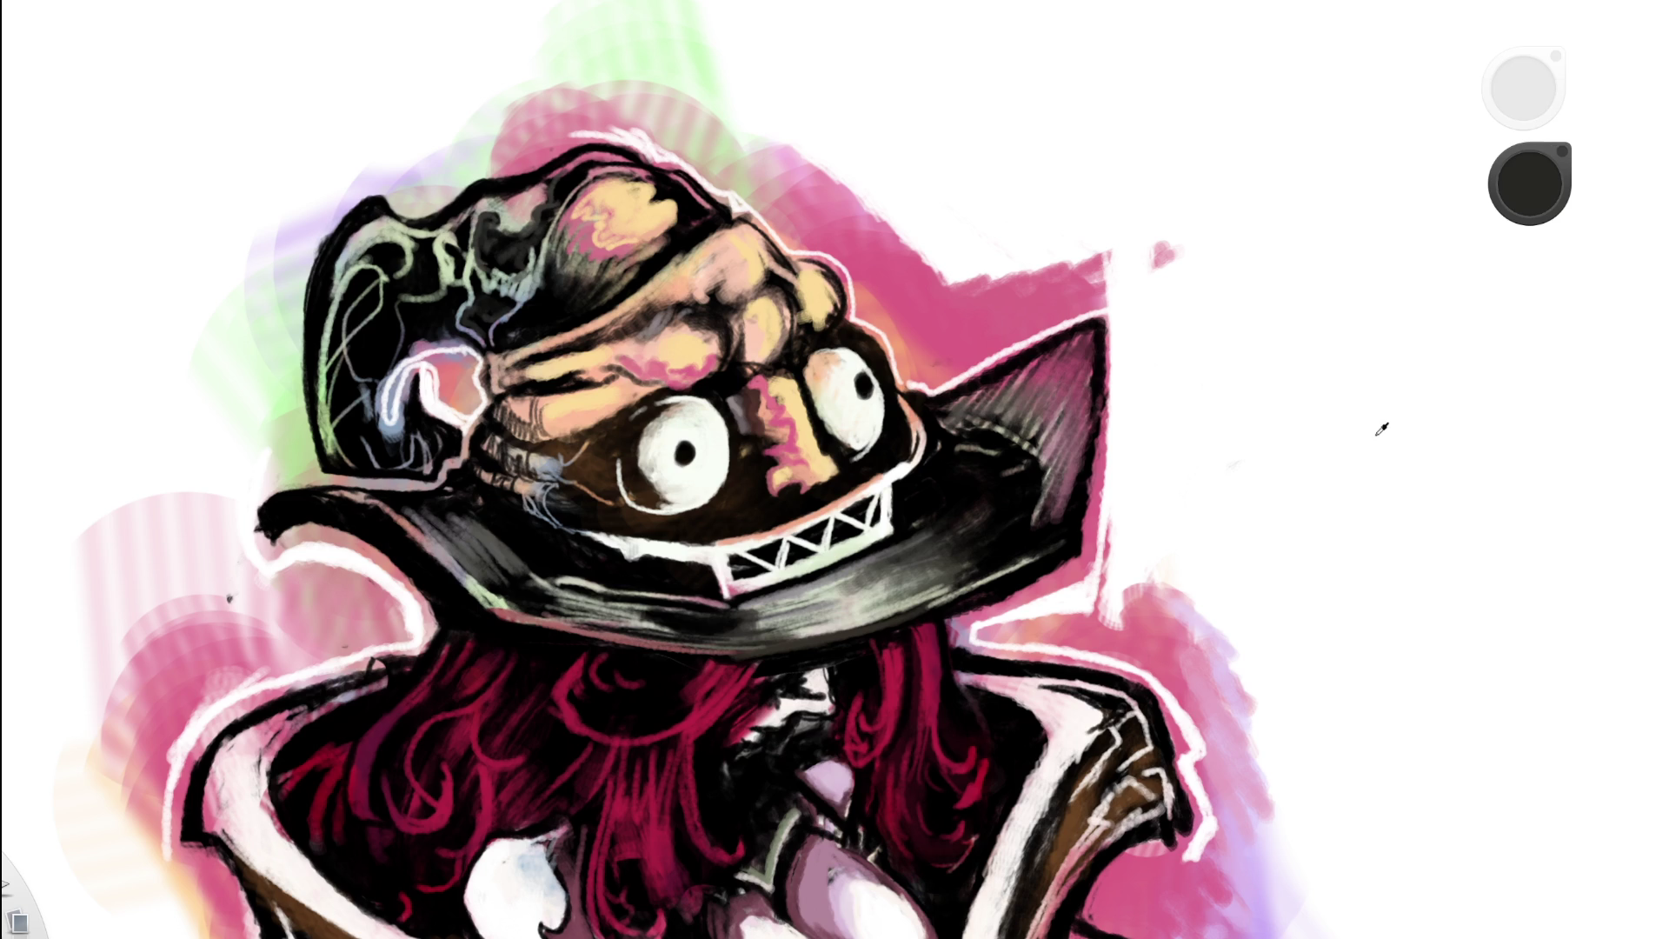
key(space)
mouse_move(552, 168)
mouse_down()
mouse_move(492, 374)
mouse_move(548, 469)
mouse_up()
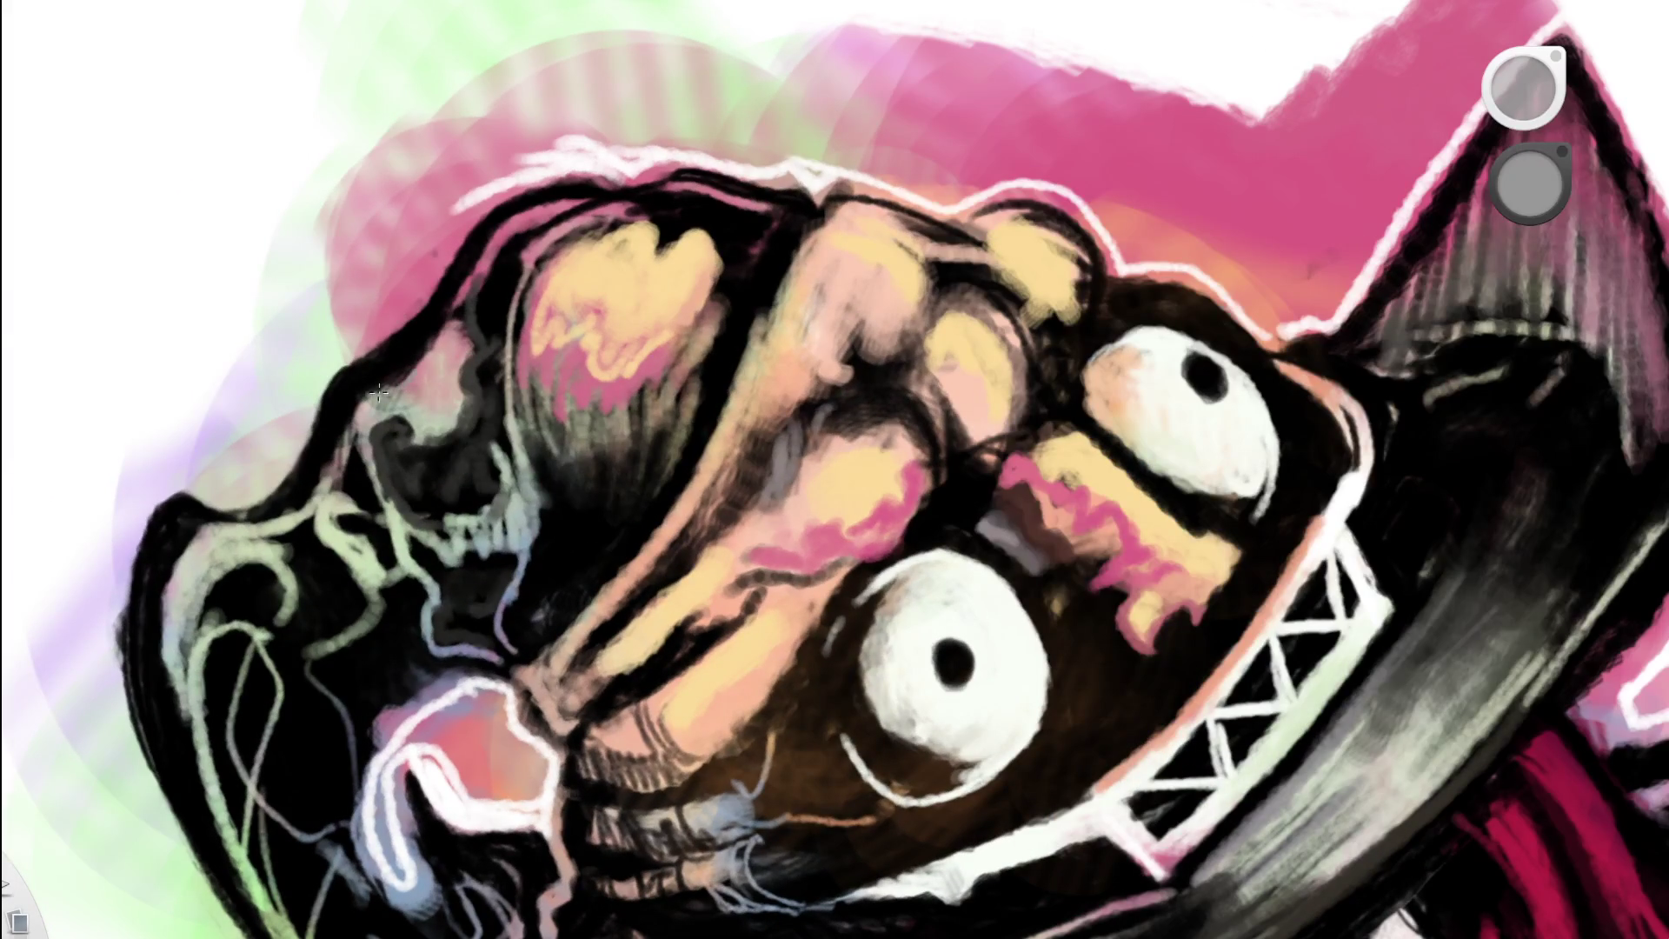
mouse_move(443, 338)
mouse_down()
mouse_move(448, 426)
mouse_move(492, 240)
mouse_up()
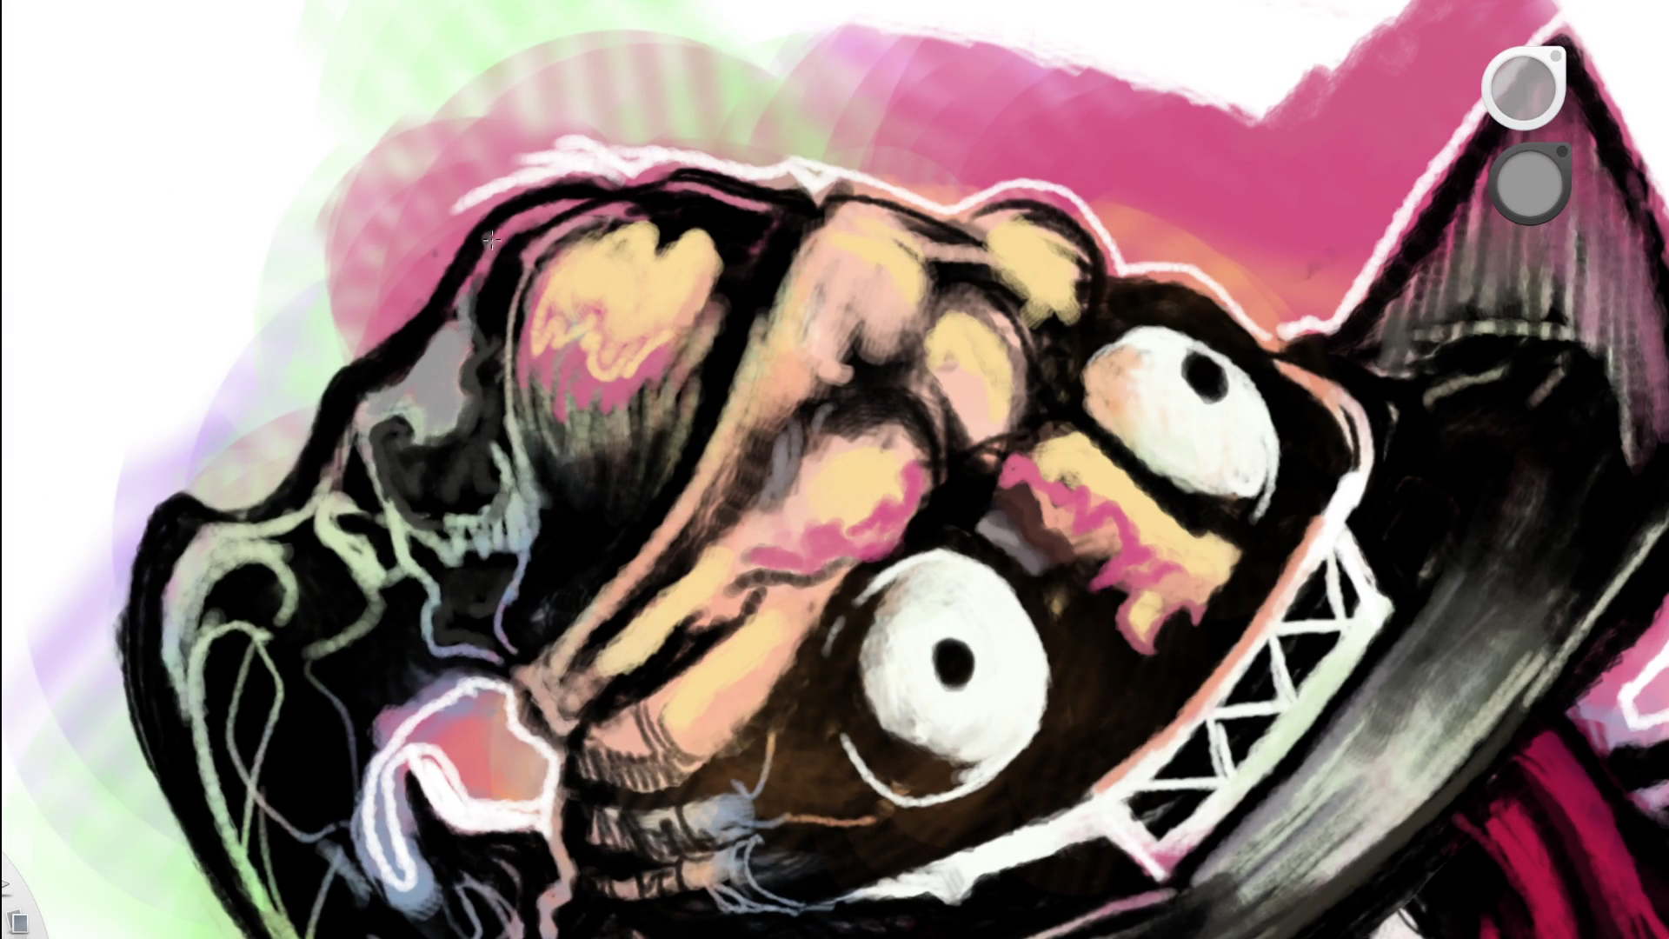
drag(616, 261, 715, 102)
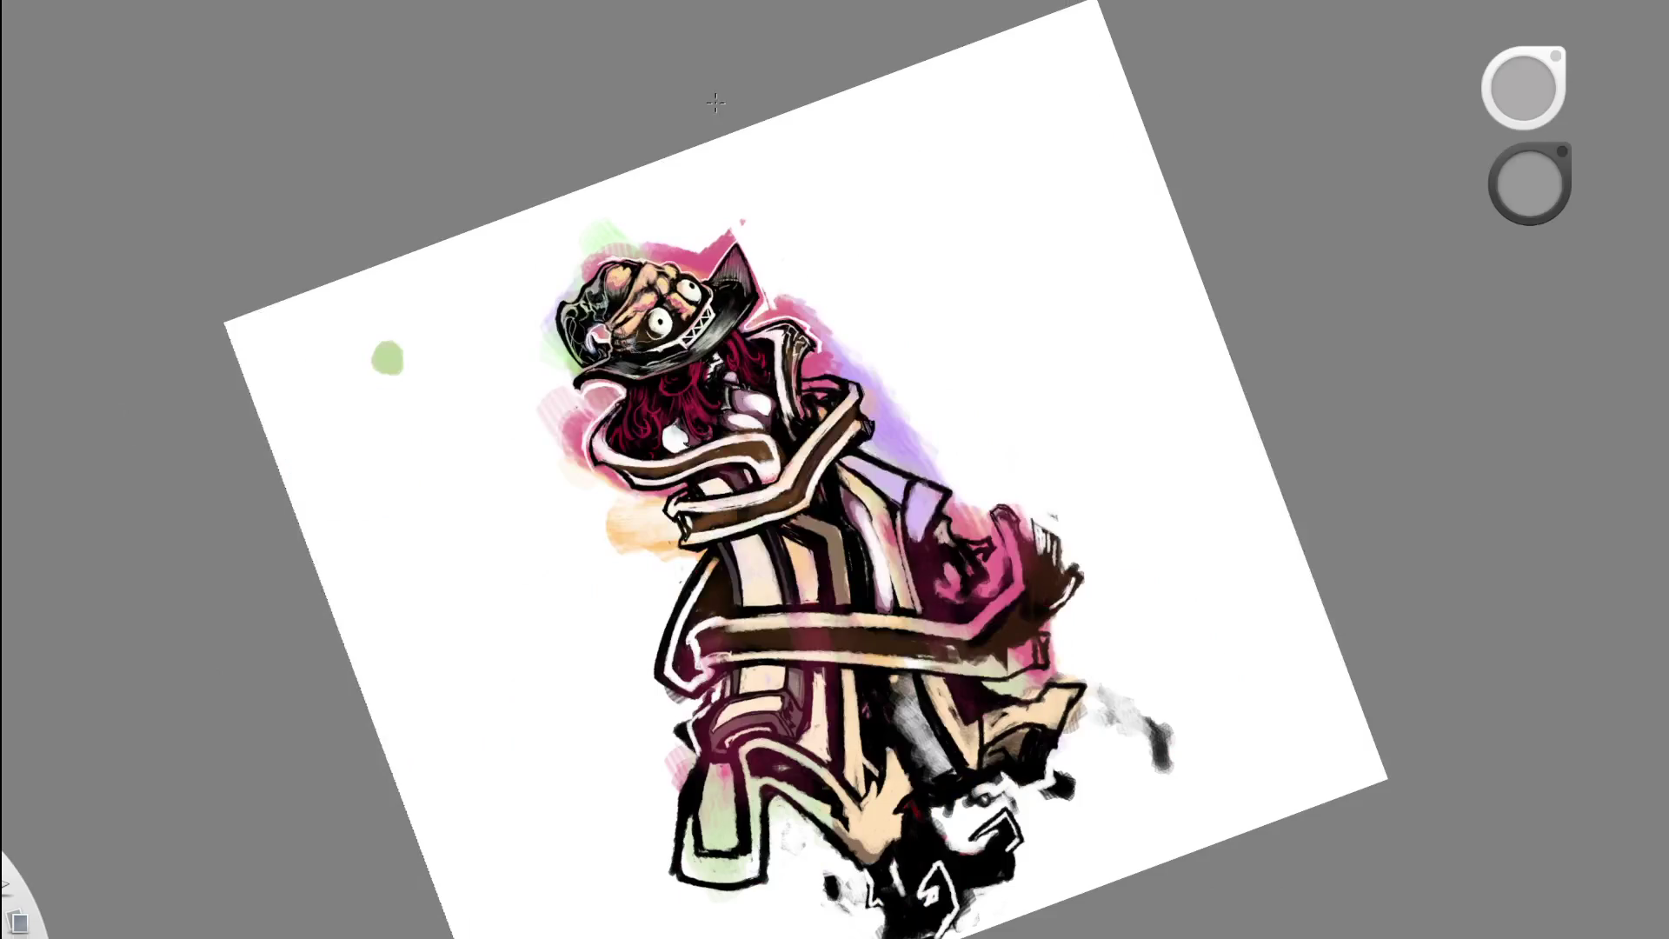
Step: Rotate the canvas about 28° clockwise and paint a thin pink line down the hat's left edge
drag(809, 310, 876, 362)
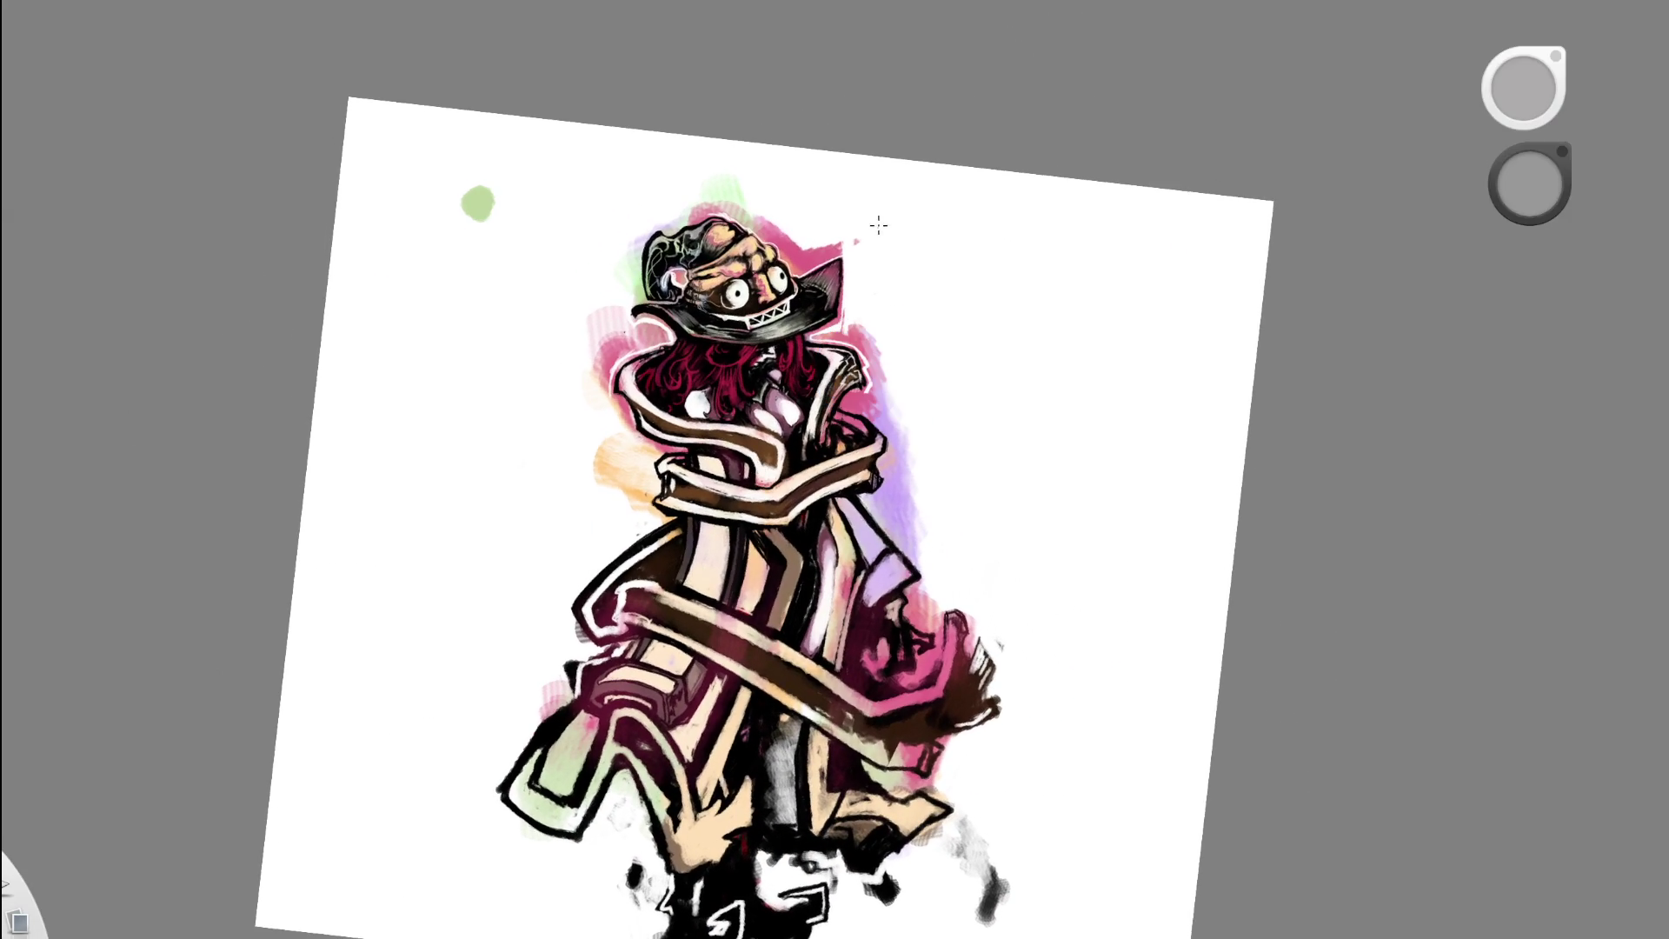
mouse_move(654, 238)
mouse_down()
mouse_move(833, 165)
mouse_move(946, 273)
mouse_move(795, 202)
mouse_up()
alt+click(910, 144)
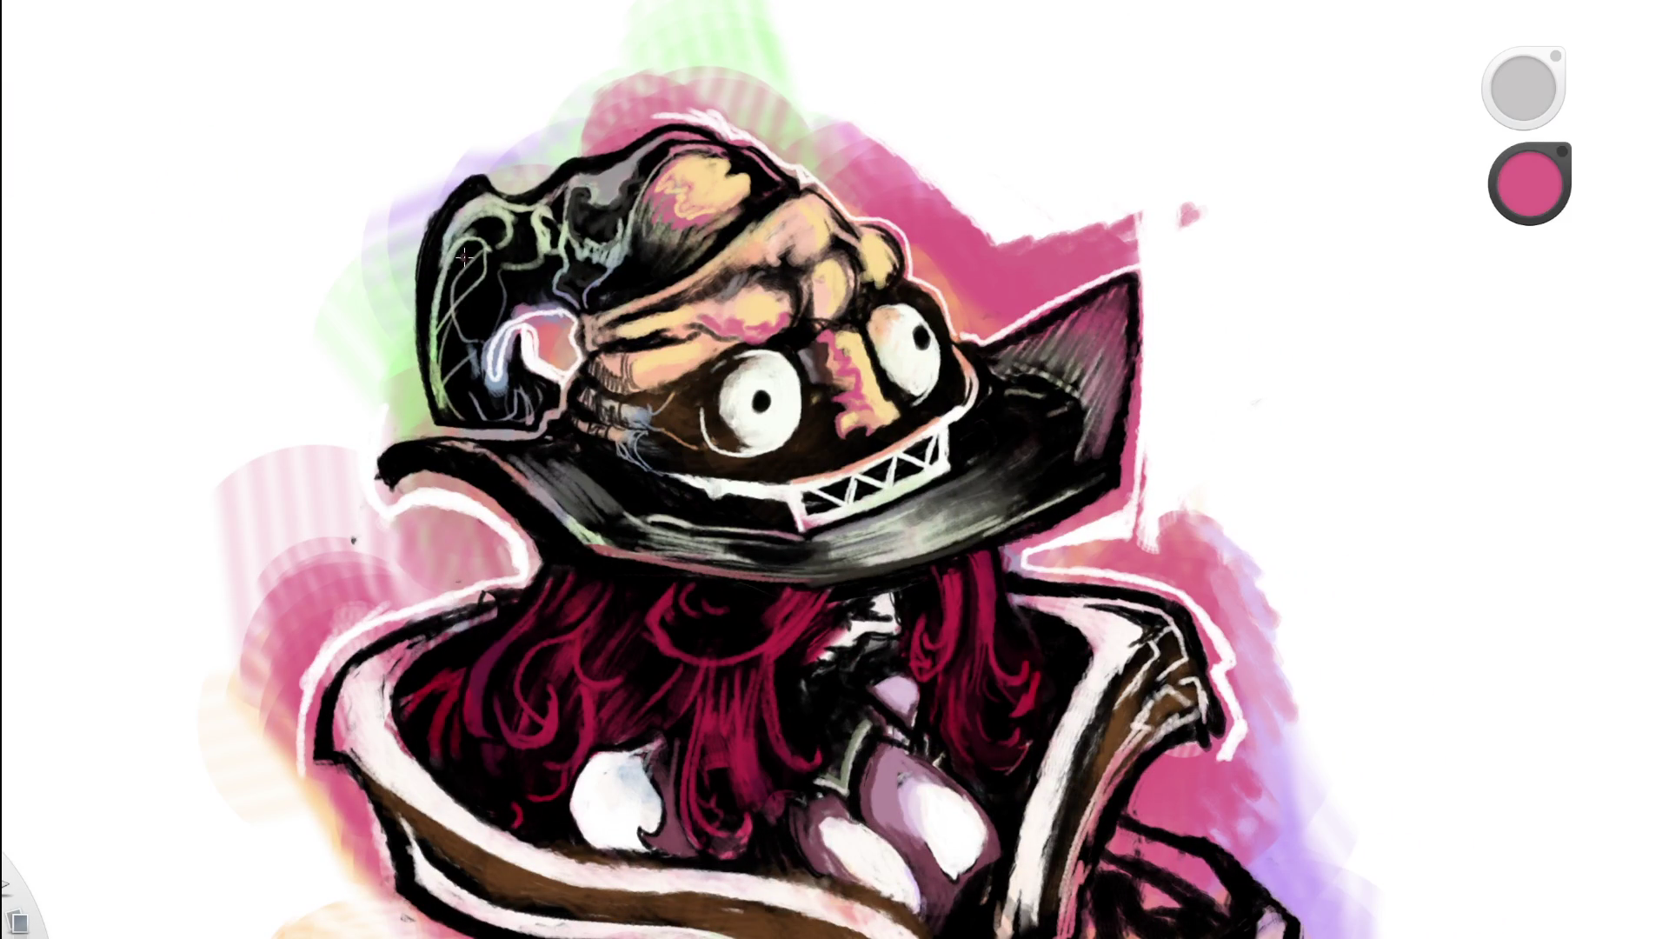
drag(450, 254, 435, 329)
Step: Reframe the view on the hat and hatch pink strokes inside the triangular brim
drag(656, 238, 480, 322)
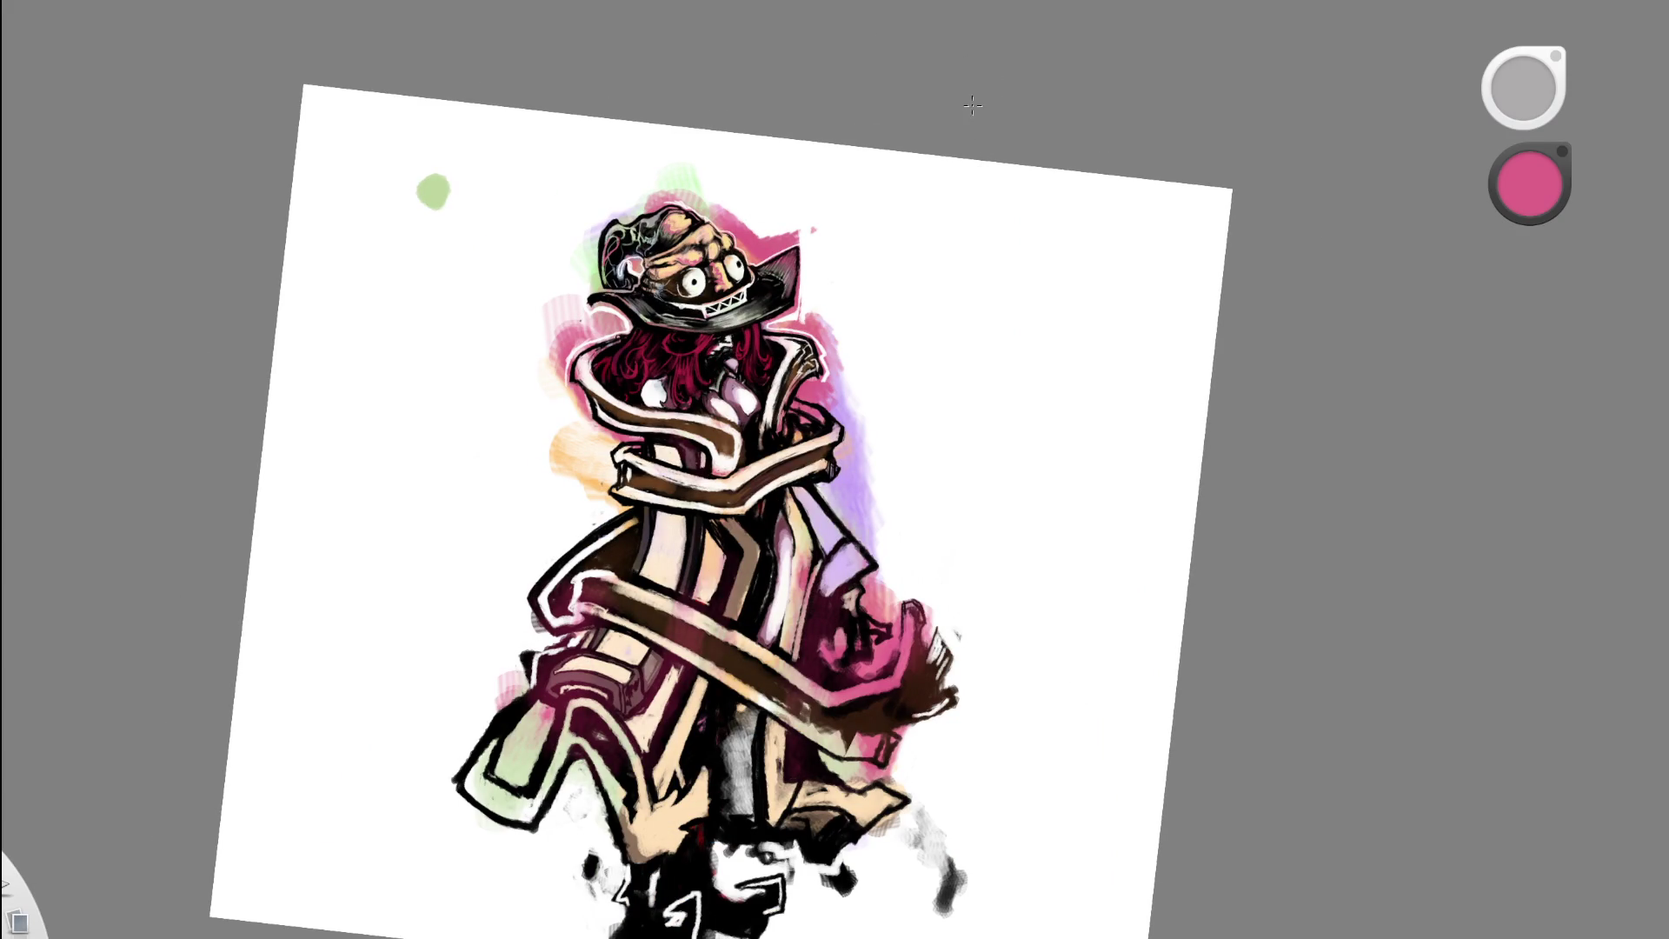
key(space)
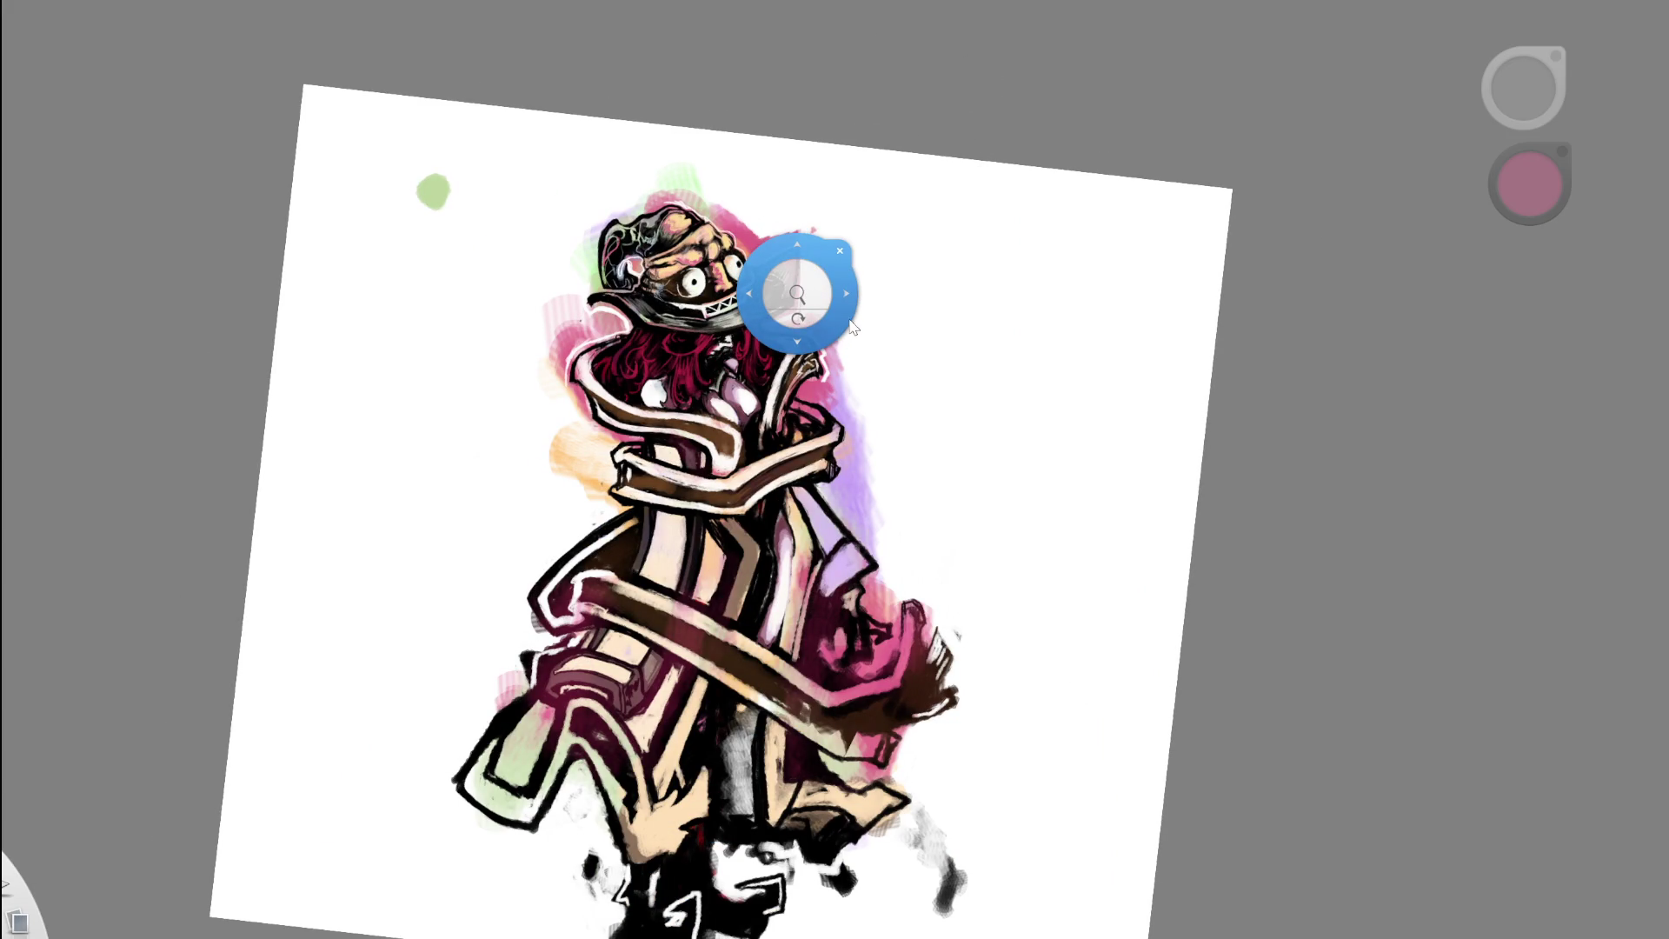
drag(797, 292, 807, 275)
key(space)
mouse_move(895, 243)
mouse_down()
mouse_move(762, 290)
mouse_move(775, 228)
mouse_move(744, 365)
mouse_up()
drag(757, 304, 739, 370)
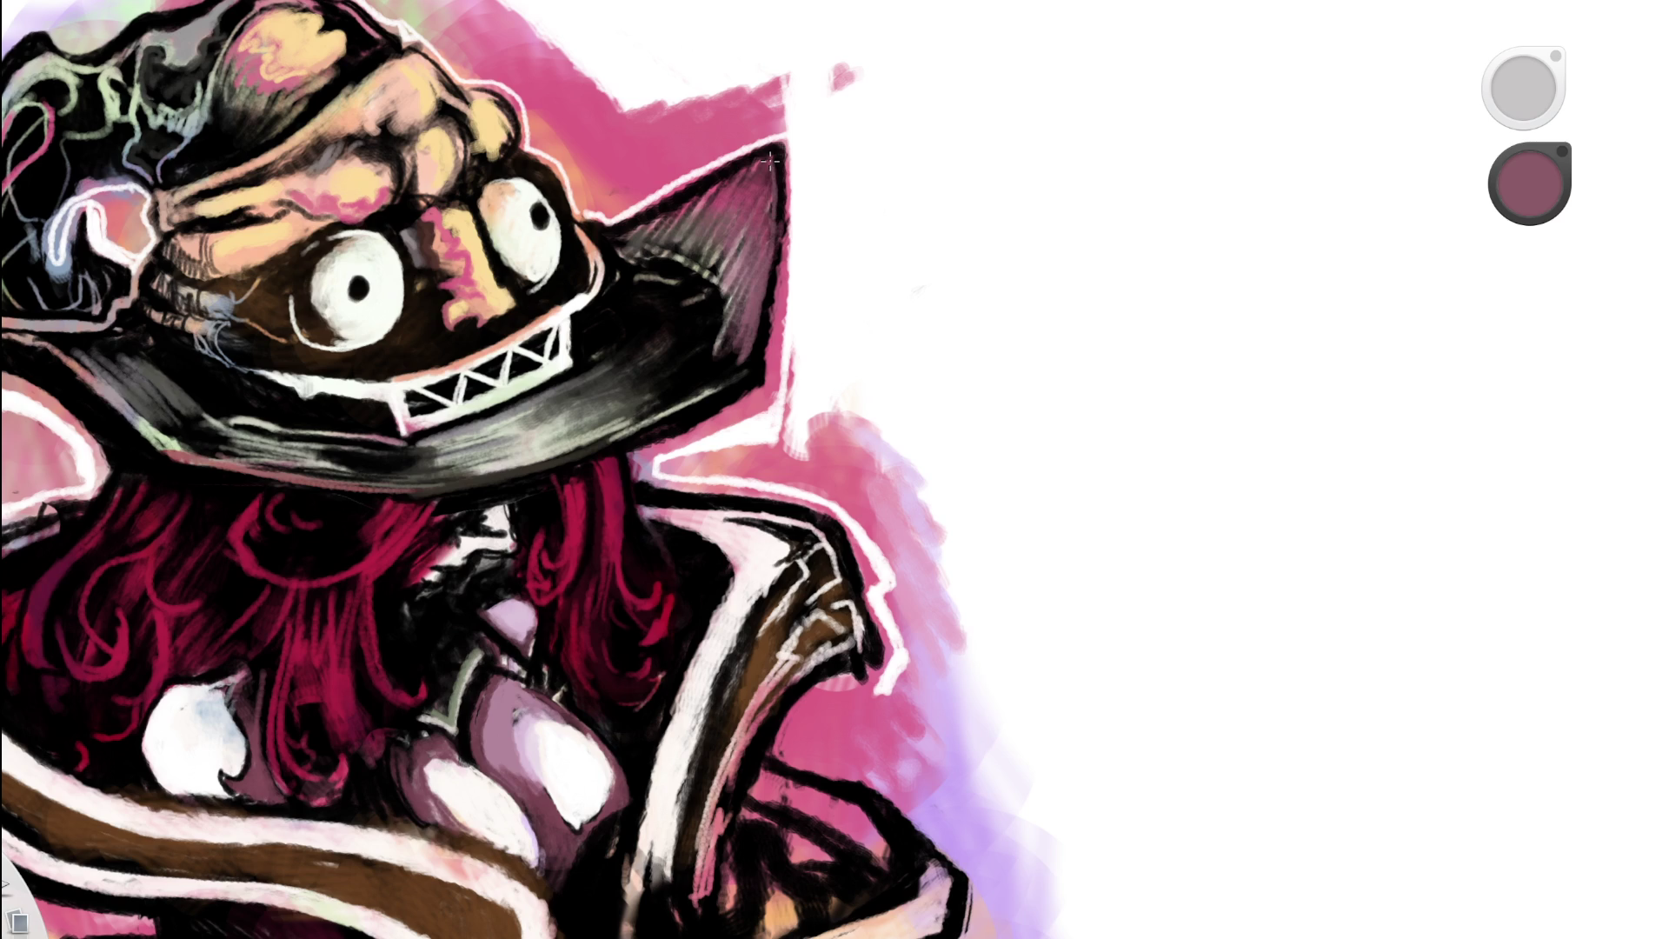
Step: Switch to a brighter pink and hatch two more strokes down the hat brim, then zoom out
alt+click(771, 283)
mouse_move(767, 158)
mouse_down()
mouse_move(769, 249)
mouse_move(737, 356)
mouse_up()
drag(767, 273, 731, 361)
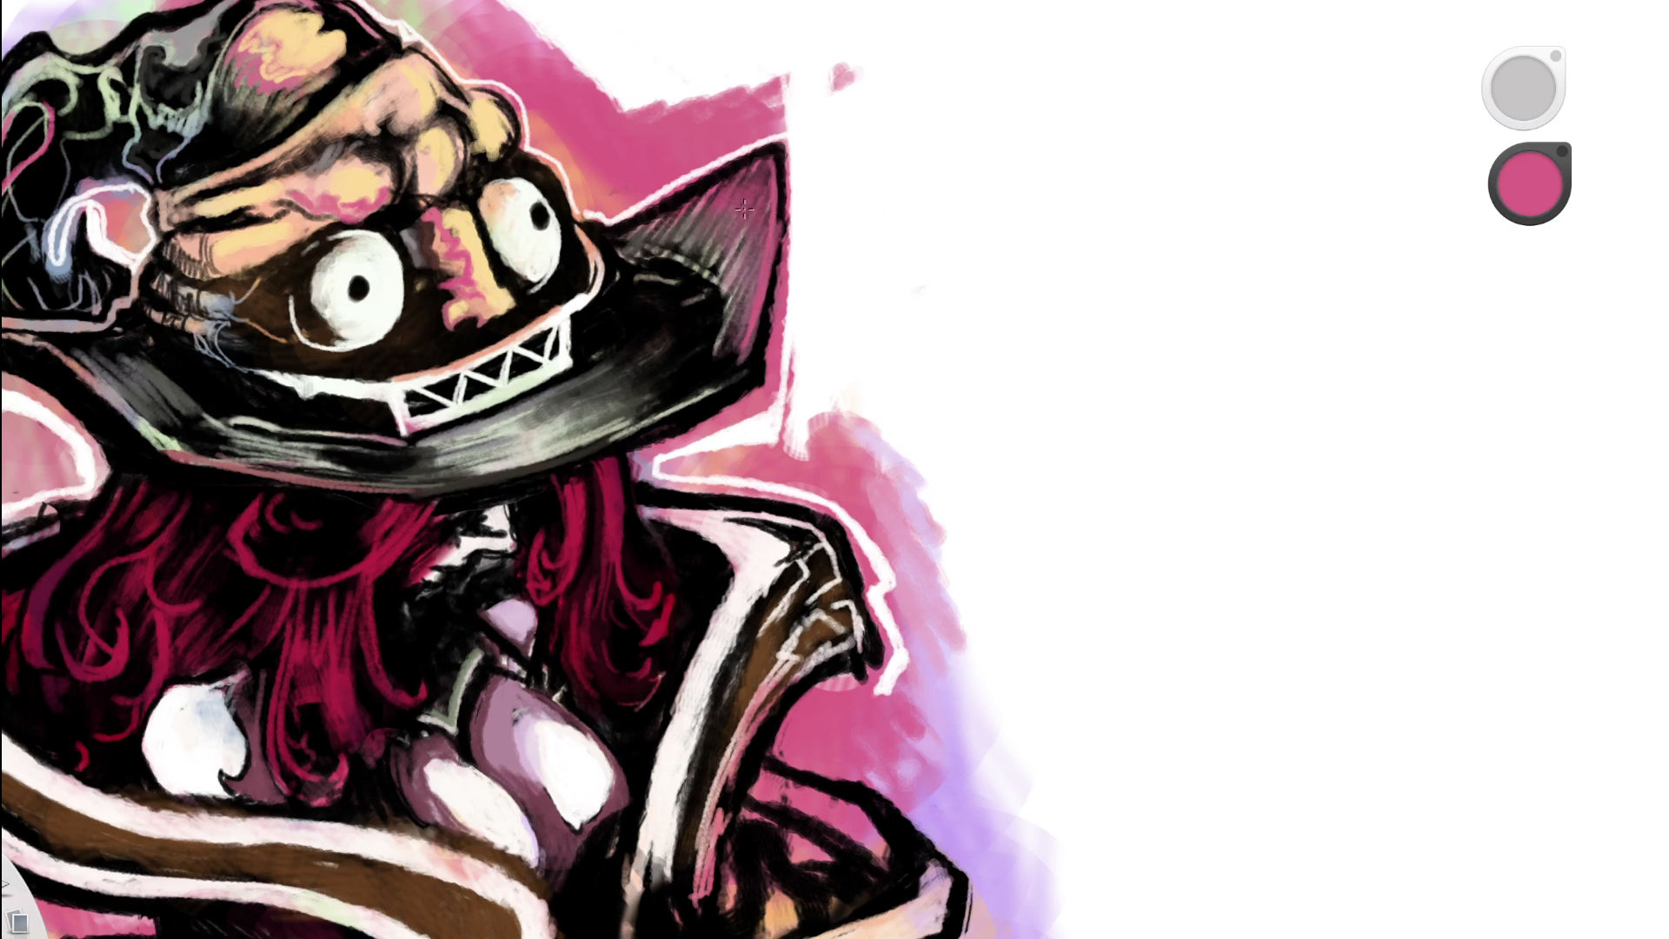
scroll(782, 191, down, 5)
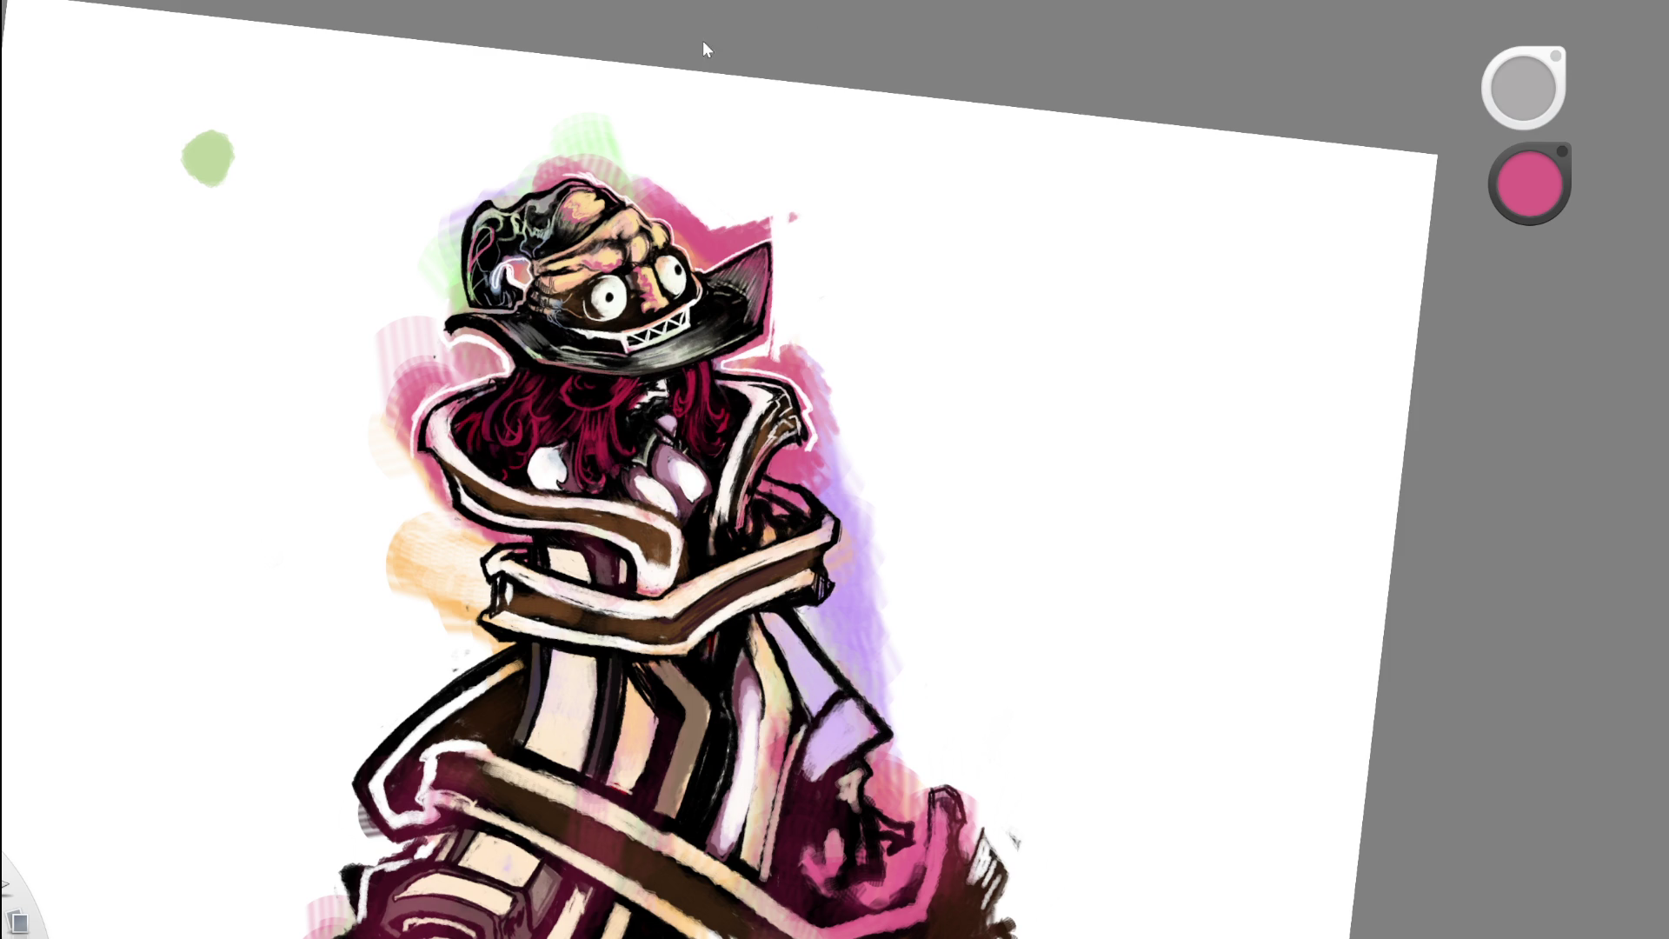
key(space)
Step: Reframe on the head, undo the latest hat strokes, and dab blue beside the hat's right edge
mouse_move(775, 366)
mouse_down()
mouse_move(719, 231)
mouse_move(874, 261)
mouse_move(759, 337)
mouse_move(898, 206)
mouse_move(834, 287)
mouse_move(801, 291)
mouse_move(896, 208)
mouse_move(911, 246)
mouse_move(842, 179)
mouse_move(866, 304)
mouse_up()
scroll(731, 348, up, 3)
key(space)
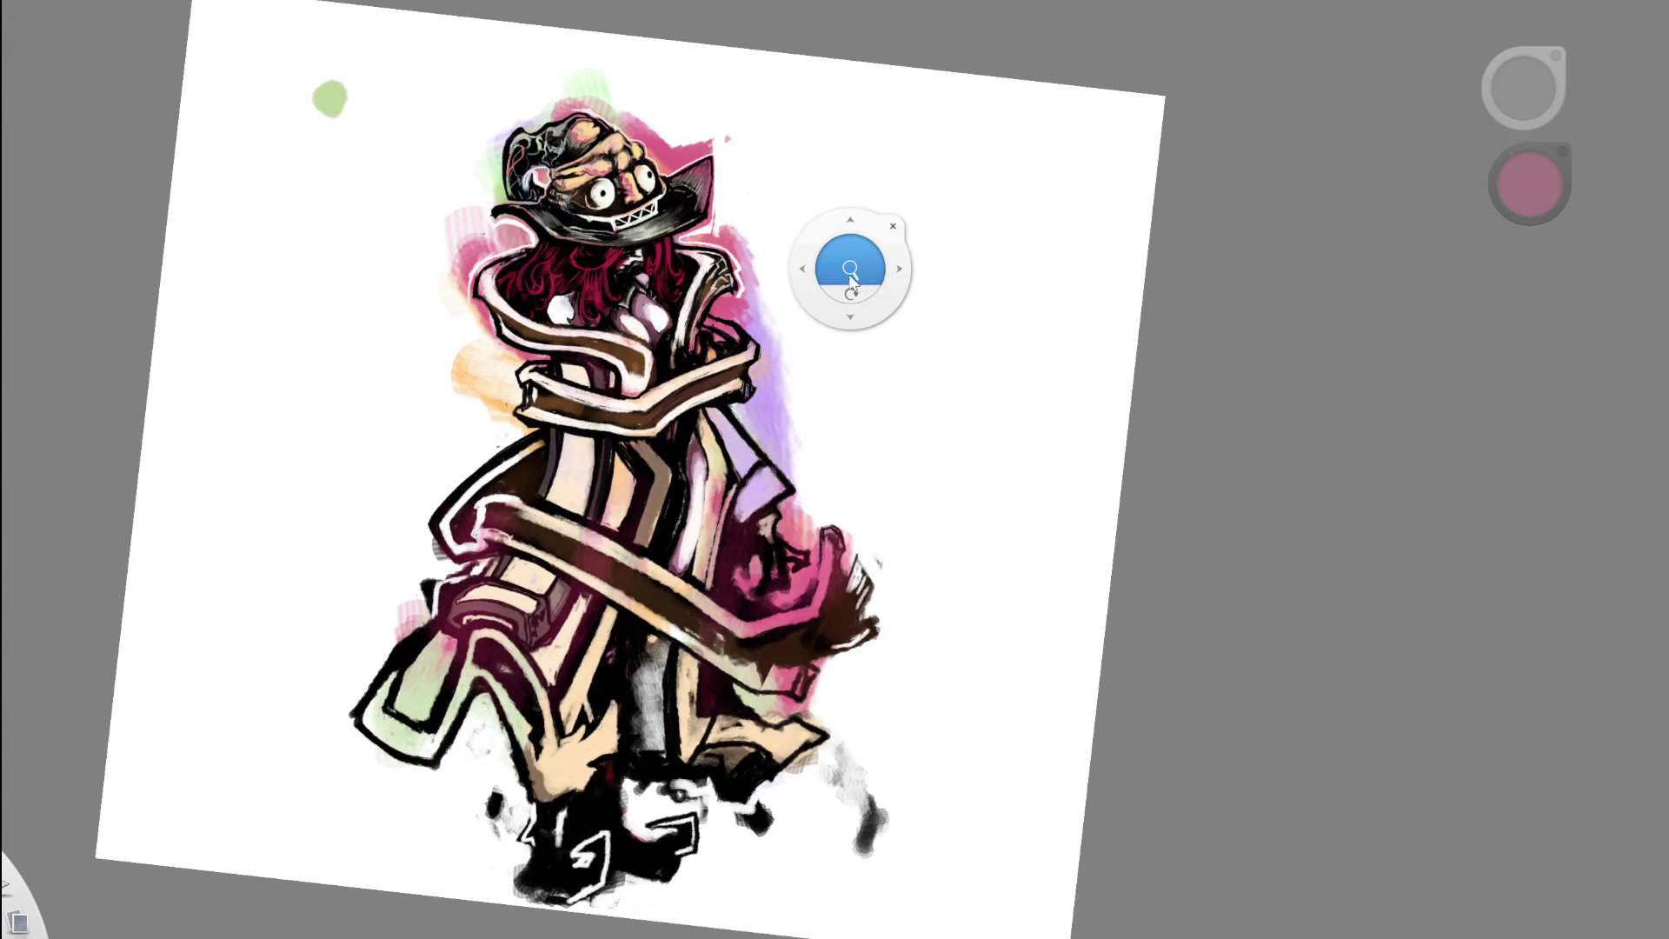
mouse_move(859, 268)
mouse_down()
mouse_move(828, 356)
mouse_move(678, 401)
mouse_move(746, 378)
mouse_move(1502, 588)
mouse_up()
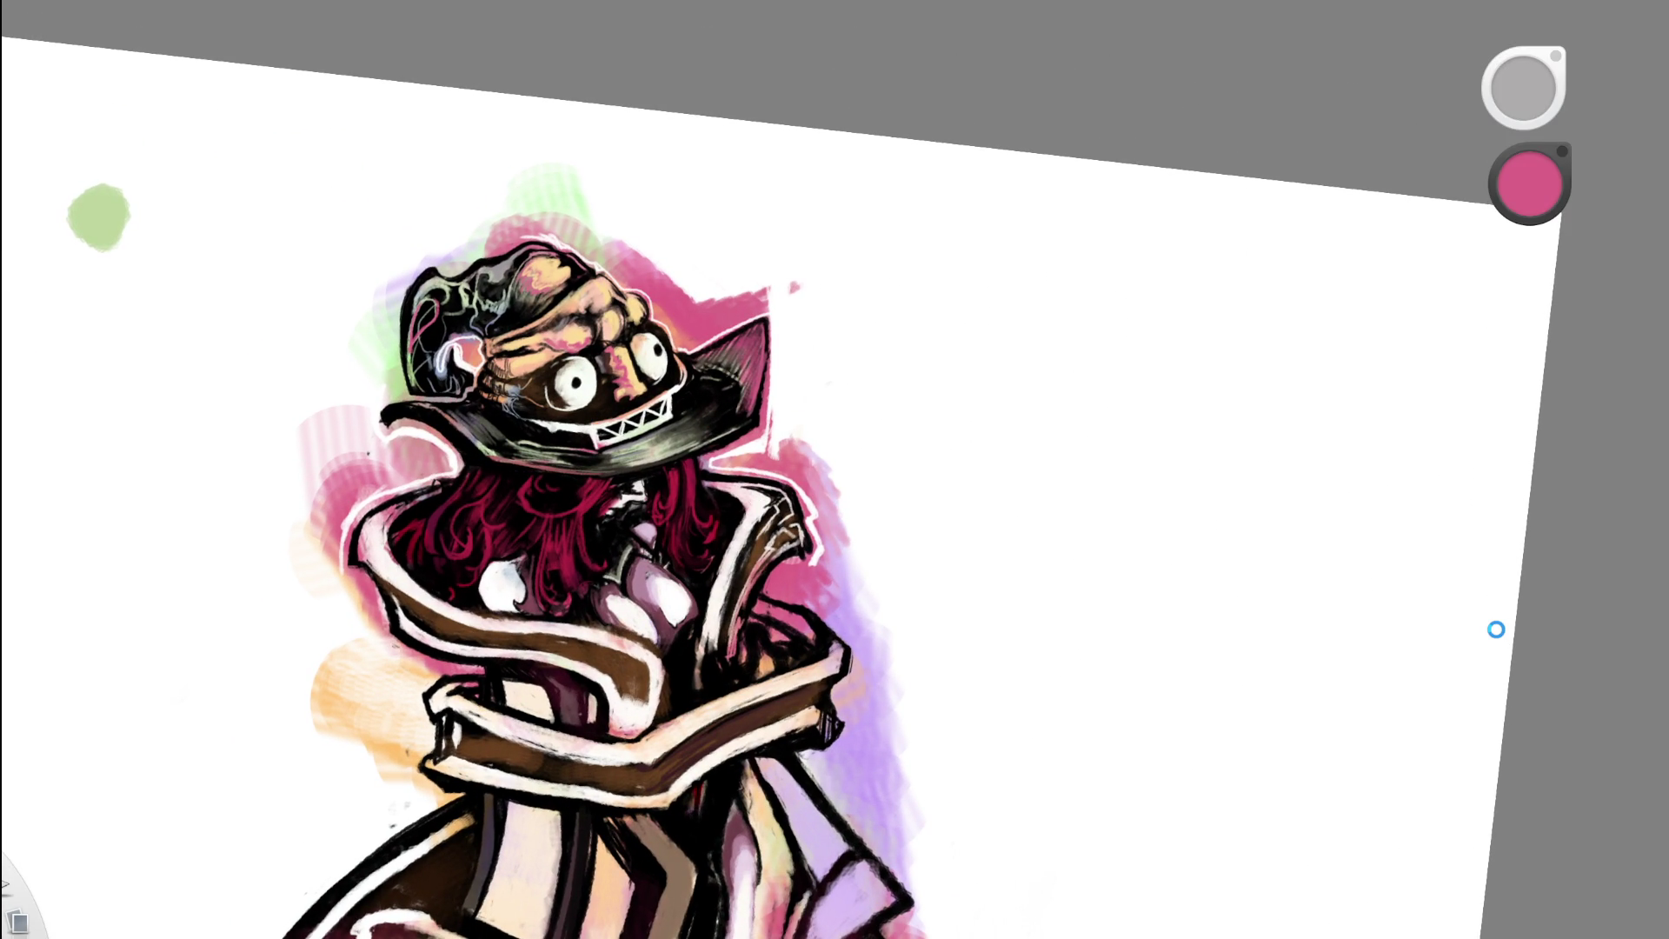
key(ctrl+z)
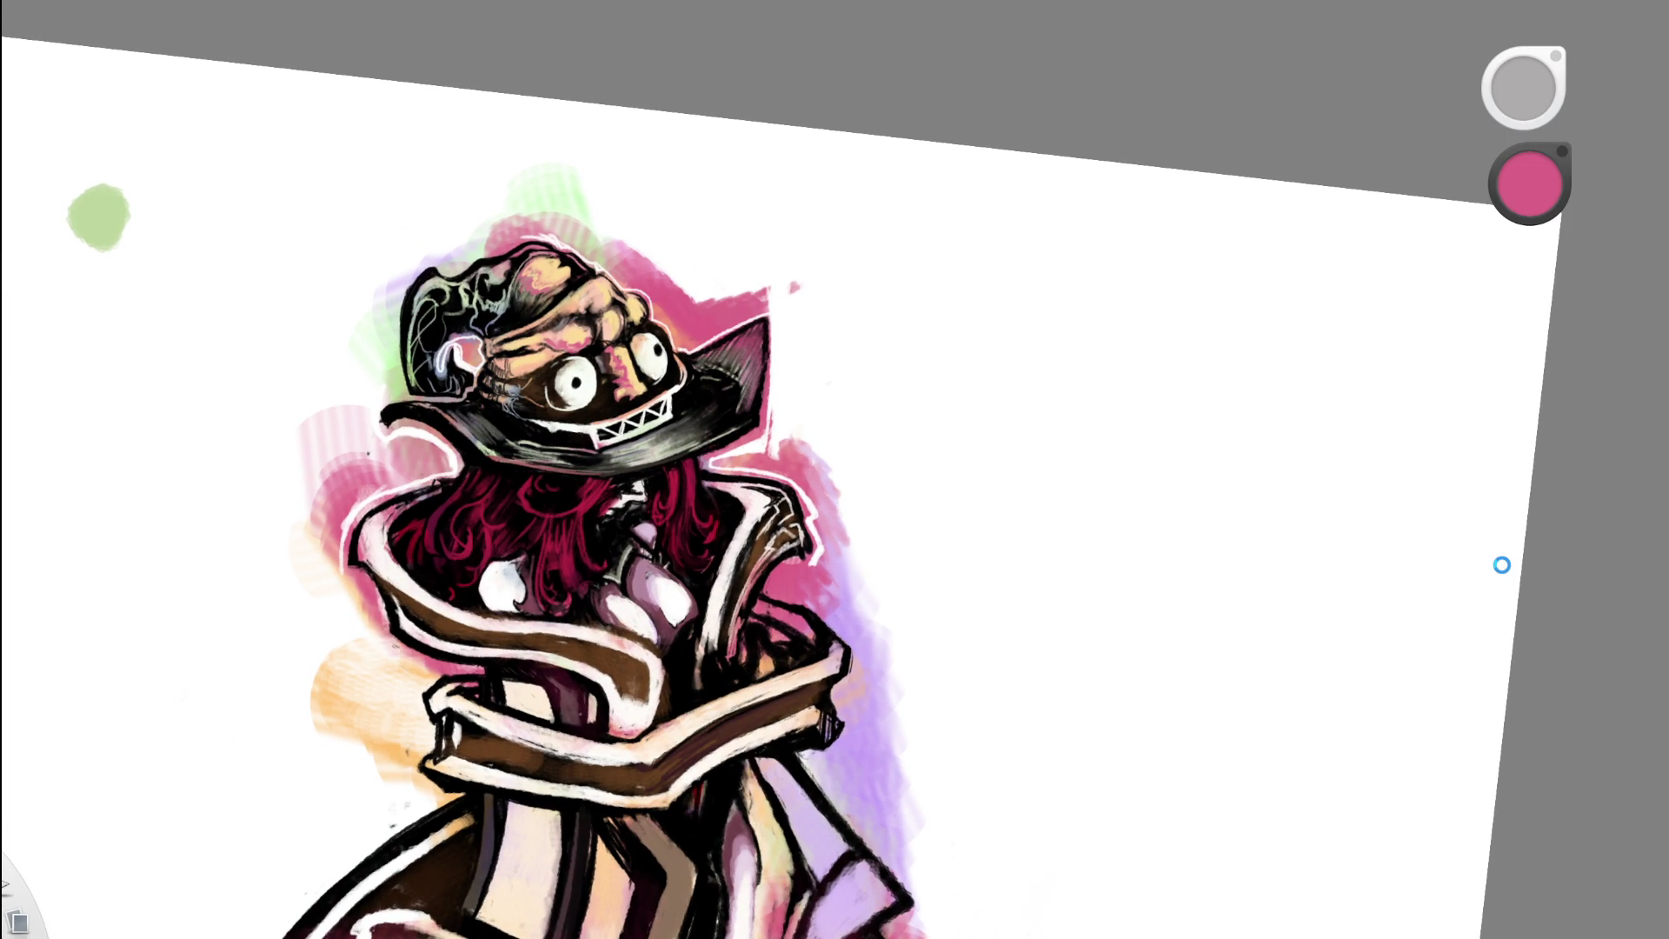
drag(833, 593, 867, 638)
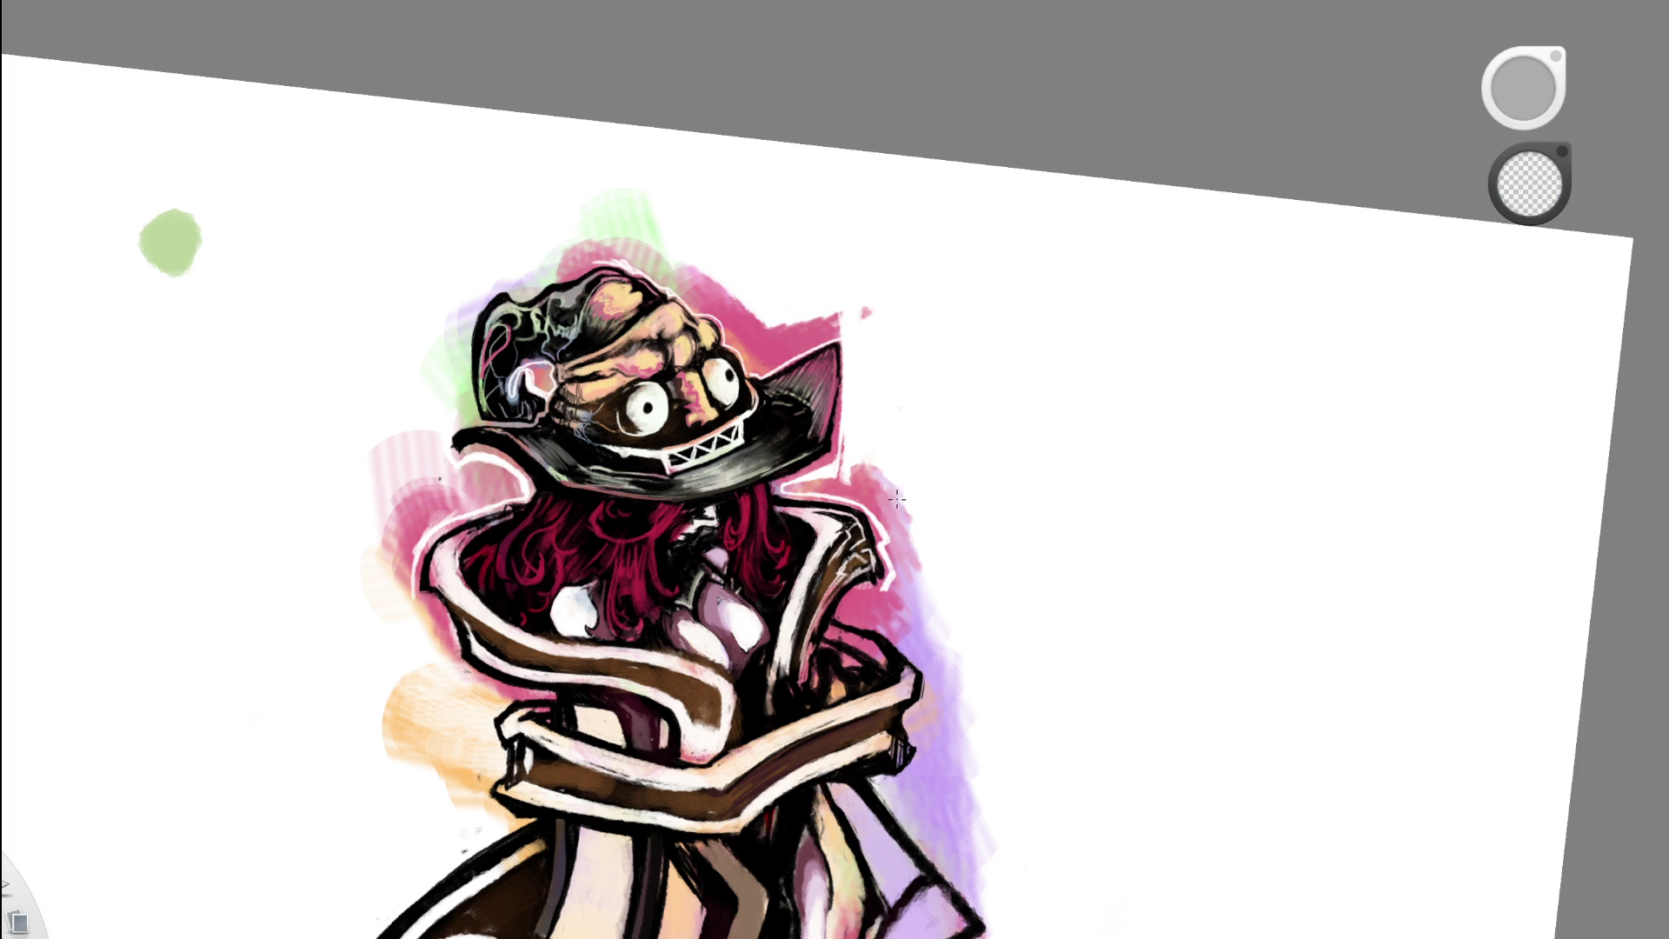
drag(898, 474, 874, 495)
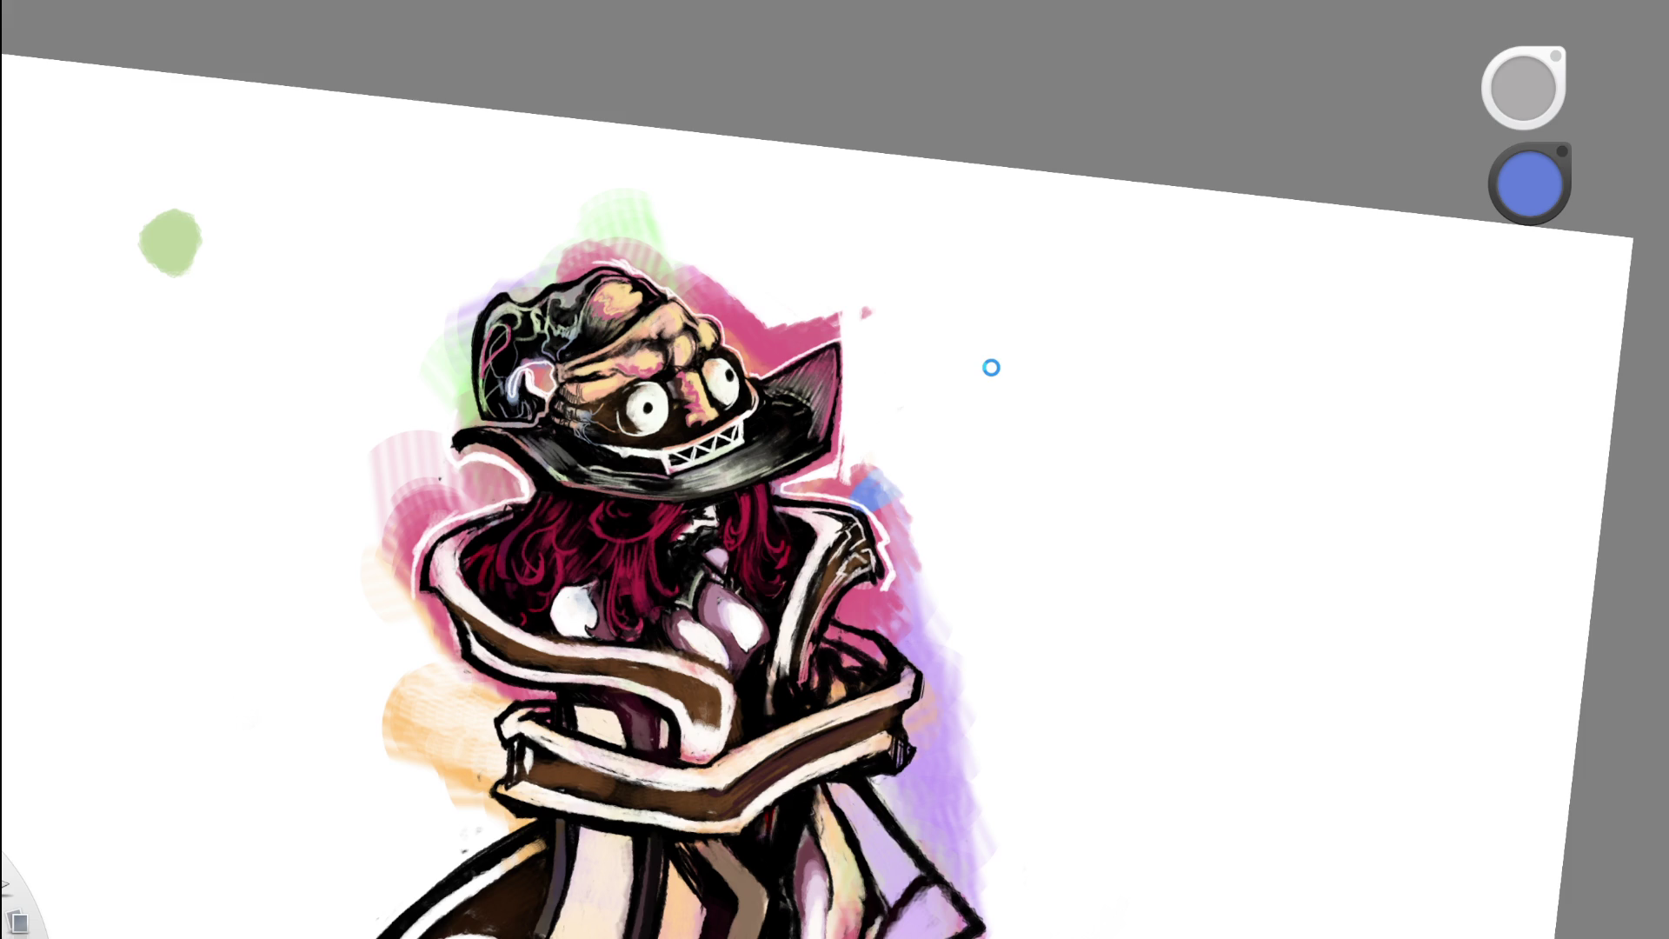
Step: Undo the stray blue blob and zoom the view out
key(ctrl+z)
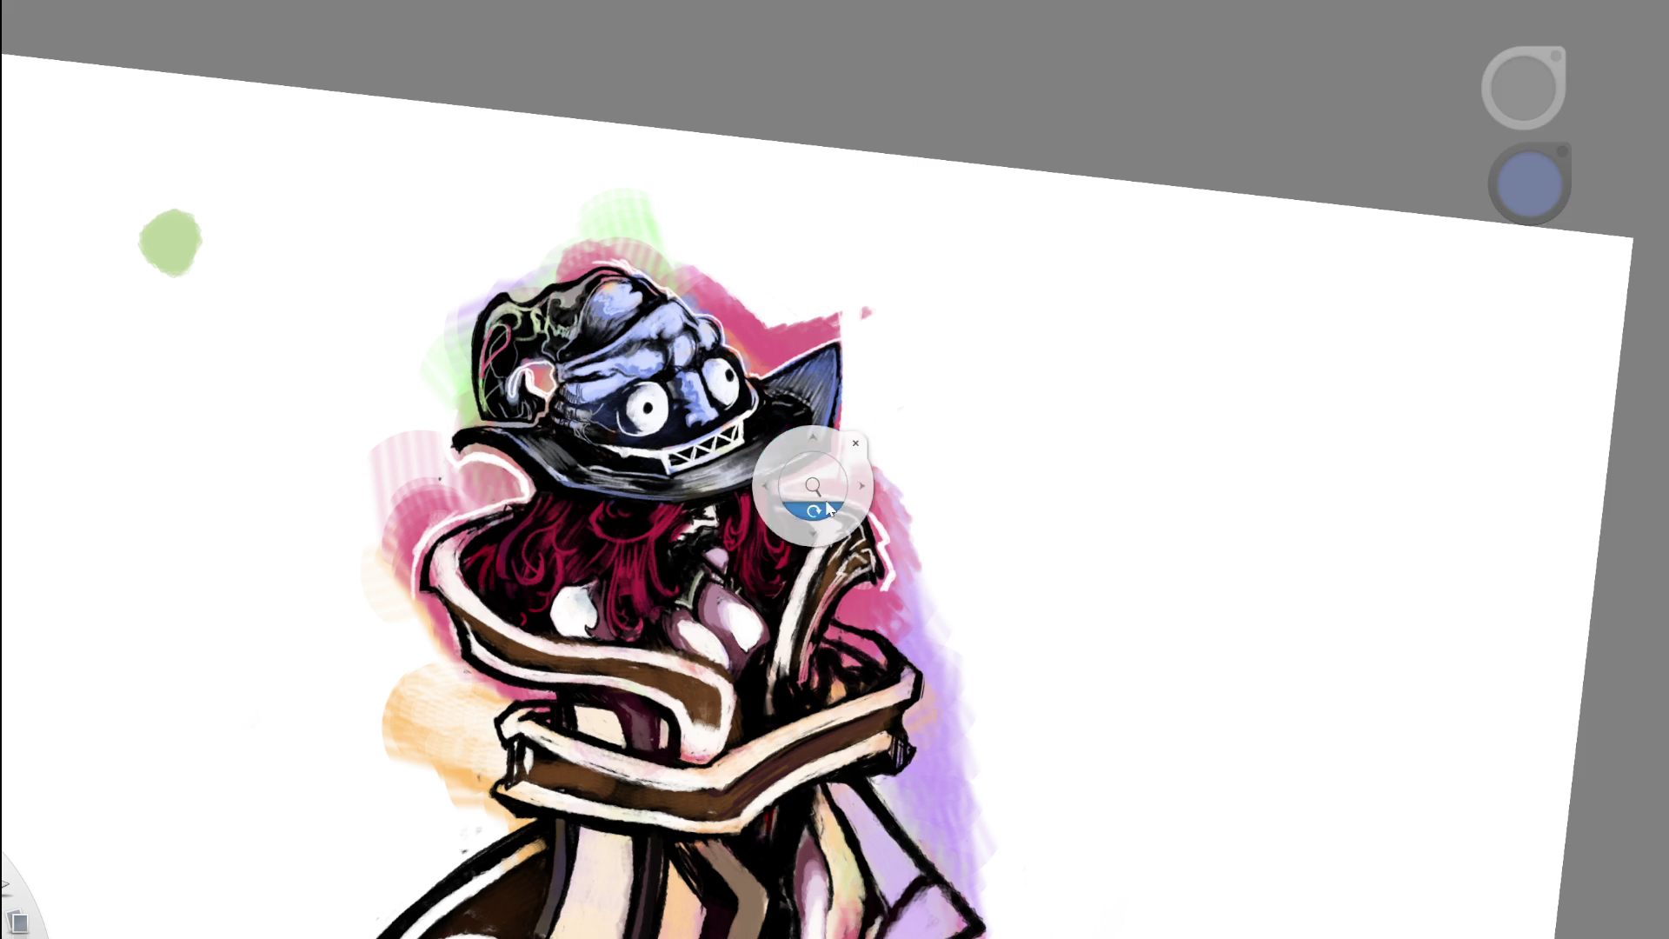
scroll(817, 483, down, 5)
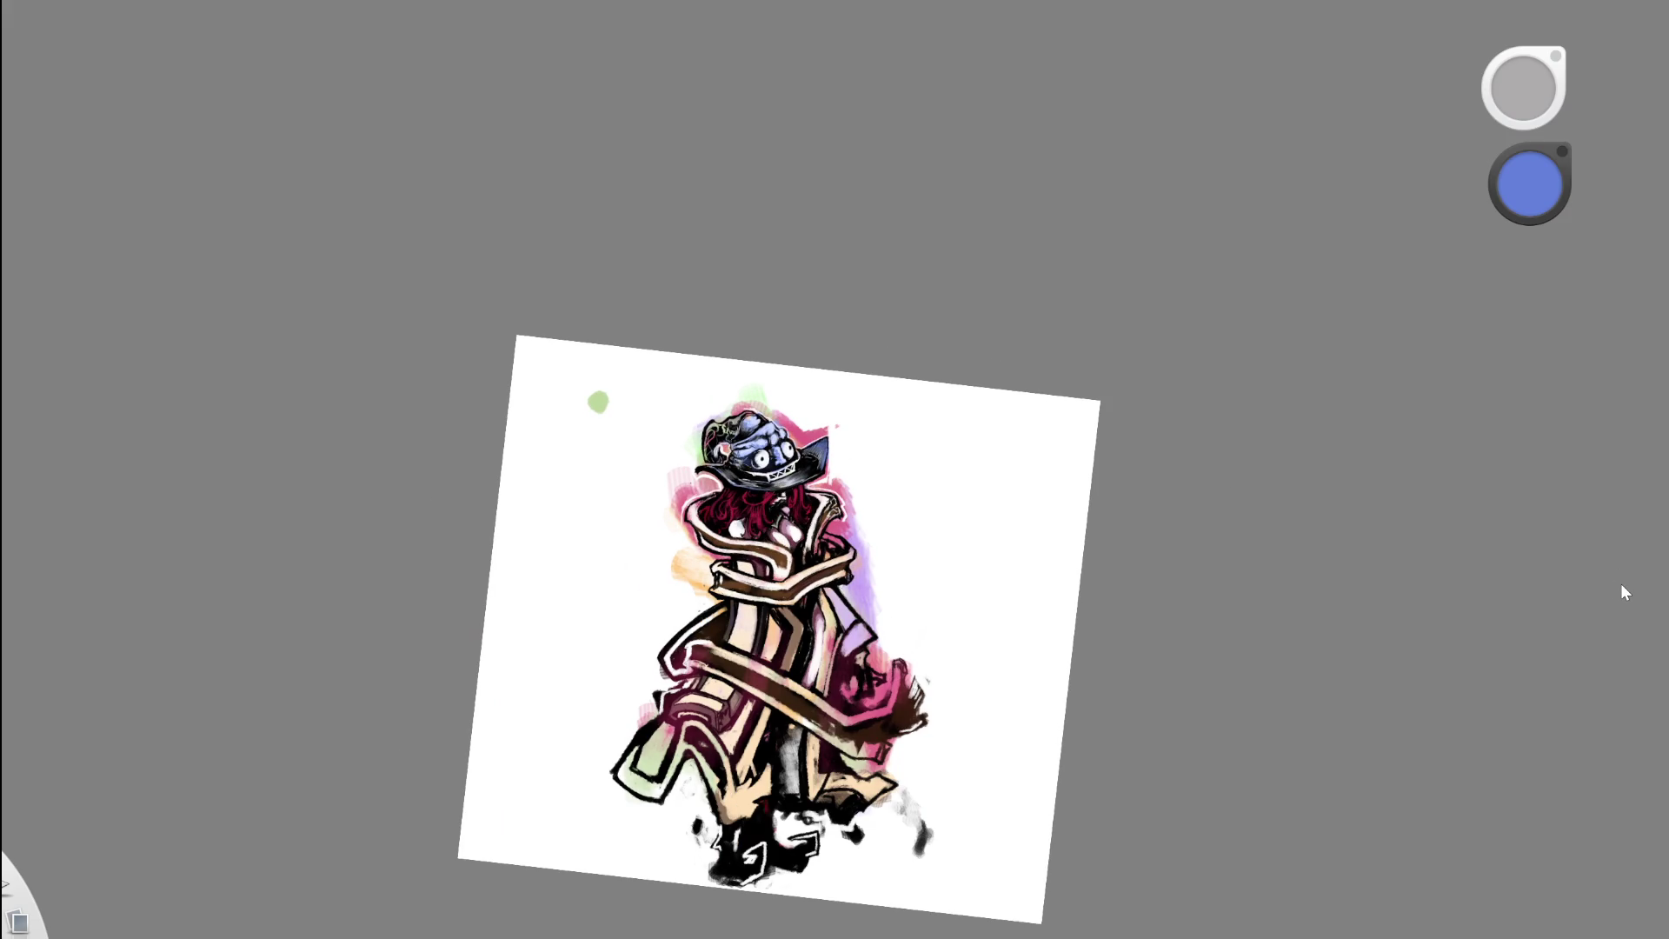
Step: Zoom in and pan to frame the figure's head, then zoom back out over the whole figure
mouse_move(899, 455)
mouse_down()
mouse_move(949, 593)
mouse_move(931, 596)
mouse_up()
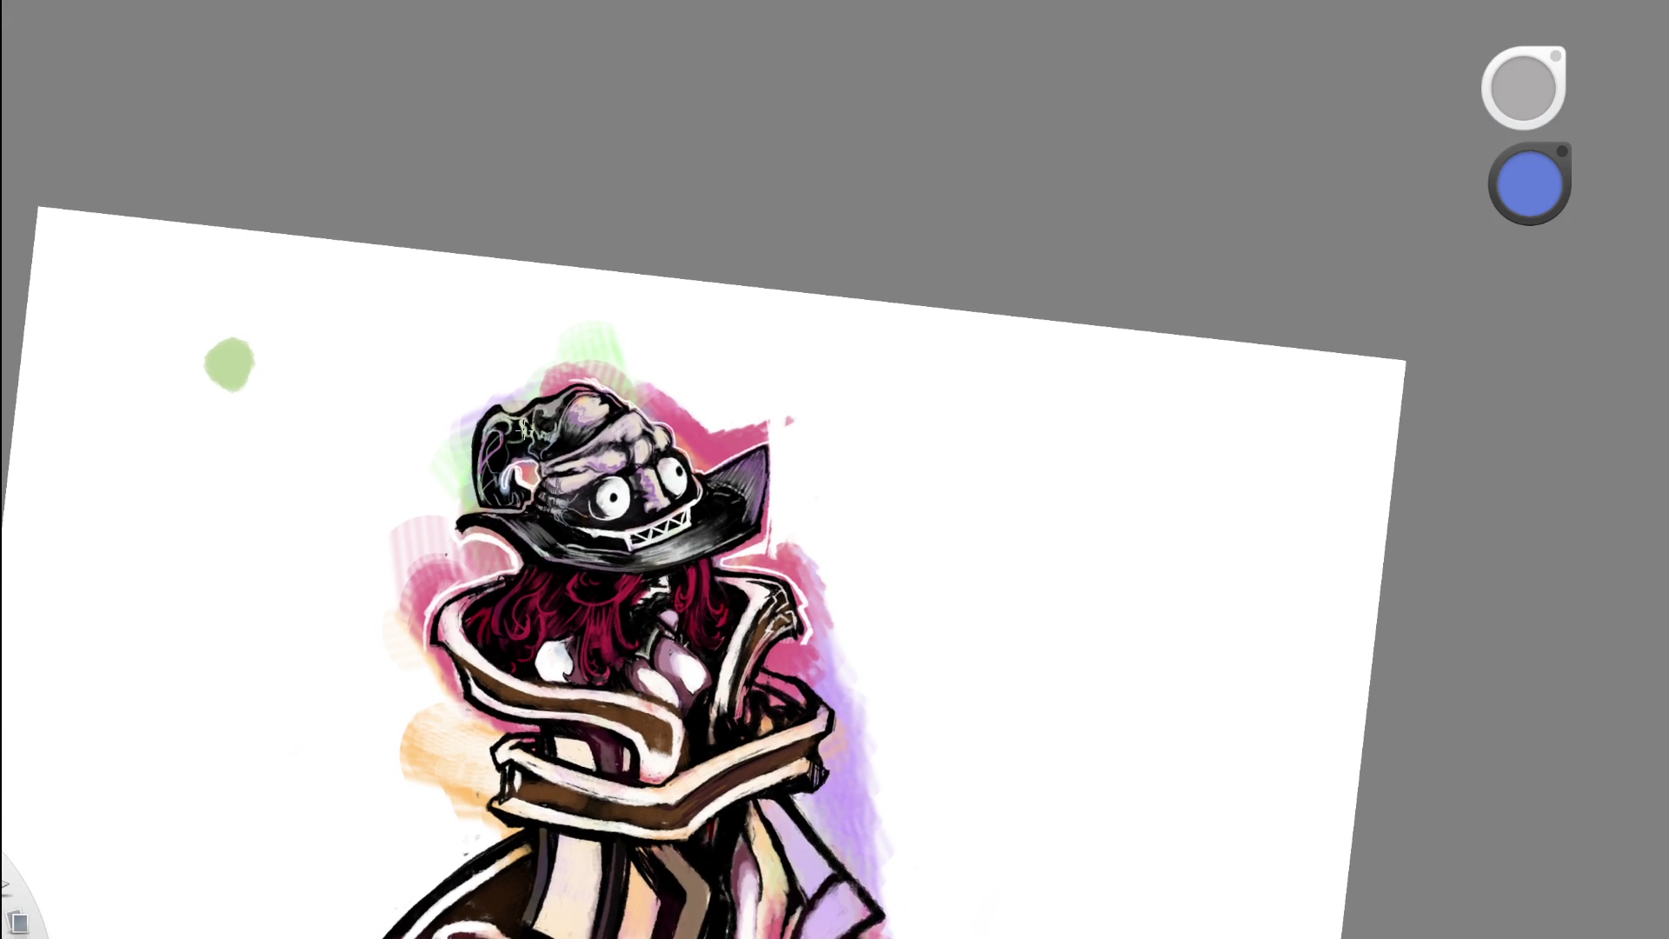
drag(858, 577, 905, 437)
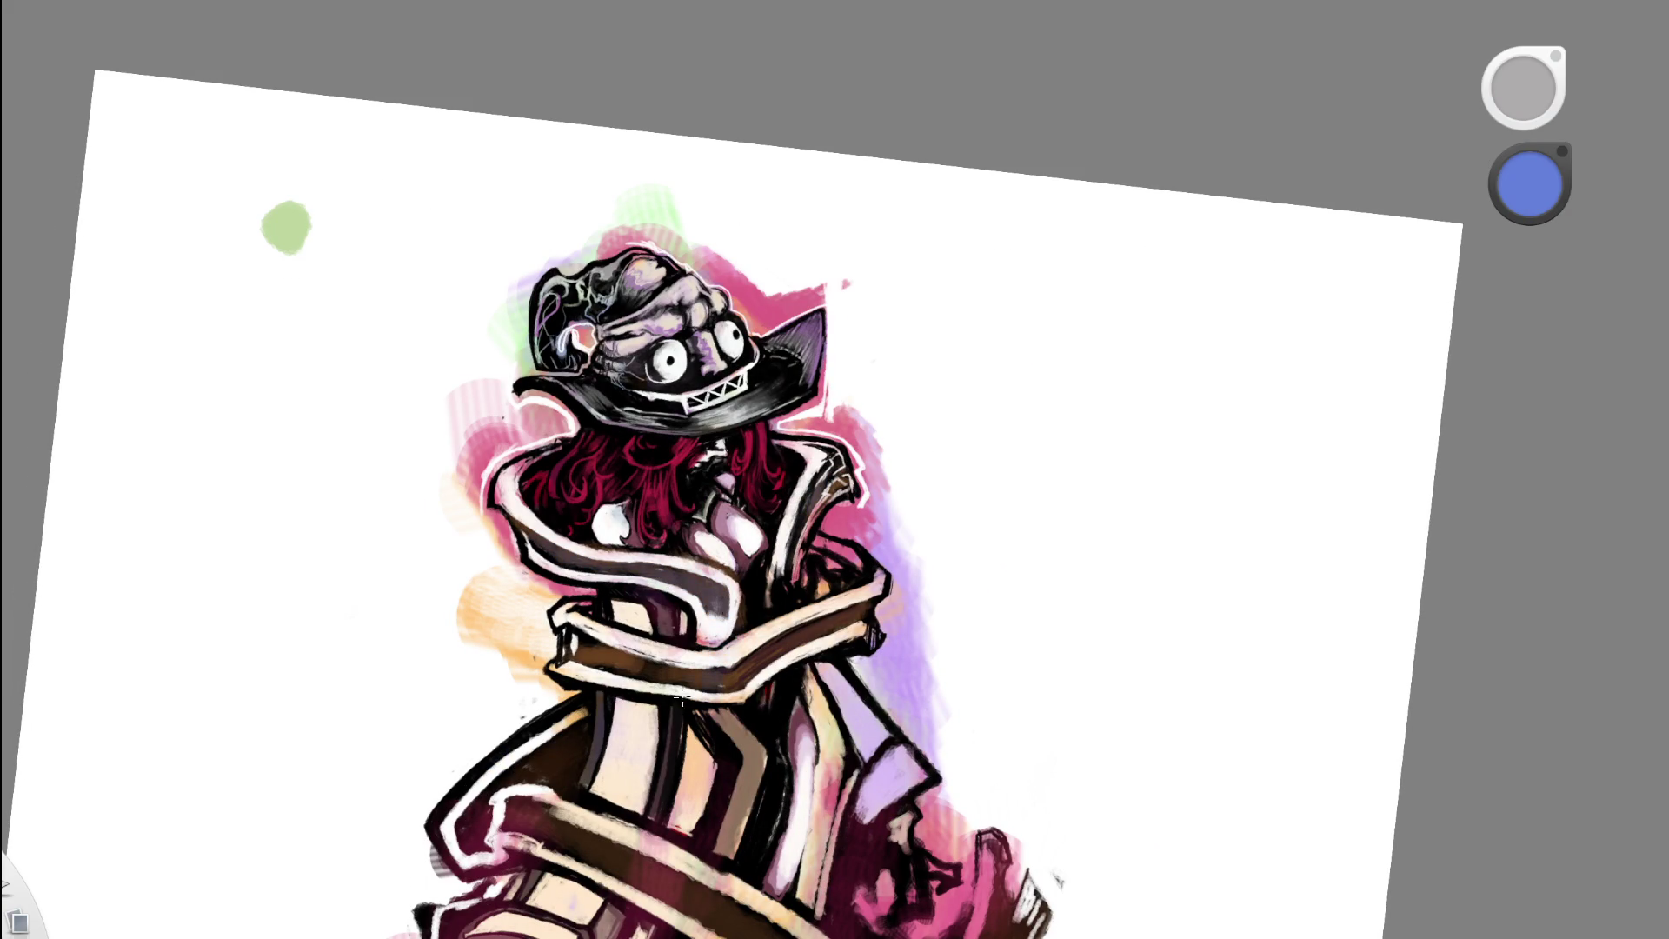
mouse_move(861, 553)
mouse_down()
mouse_move(982, 582)
mouse_move(979, 660)
mouse_move(763, 606)
mouse_move(757, 519)
mouse_up()
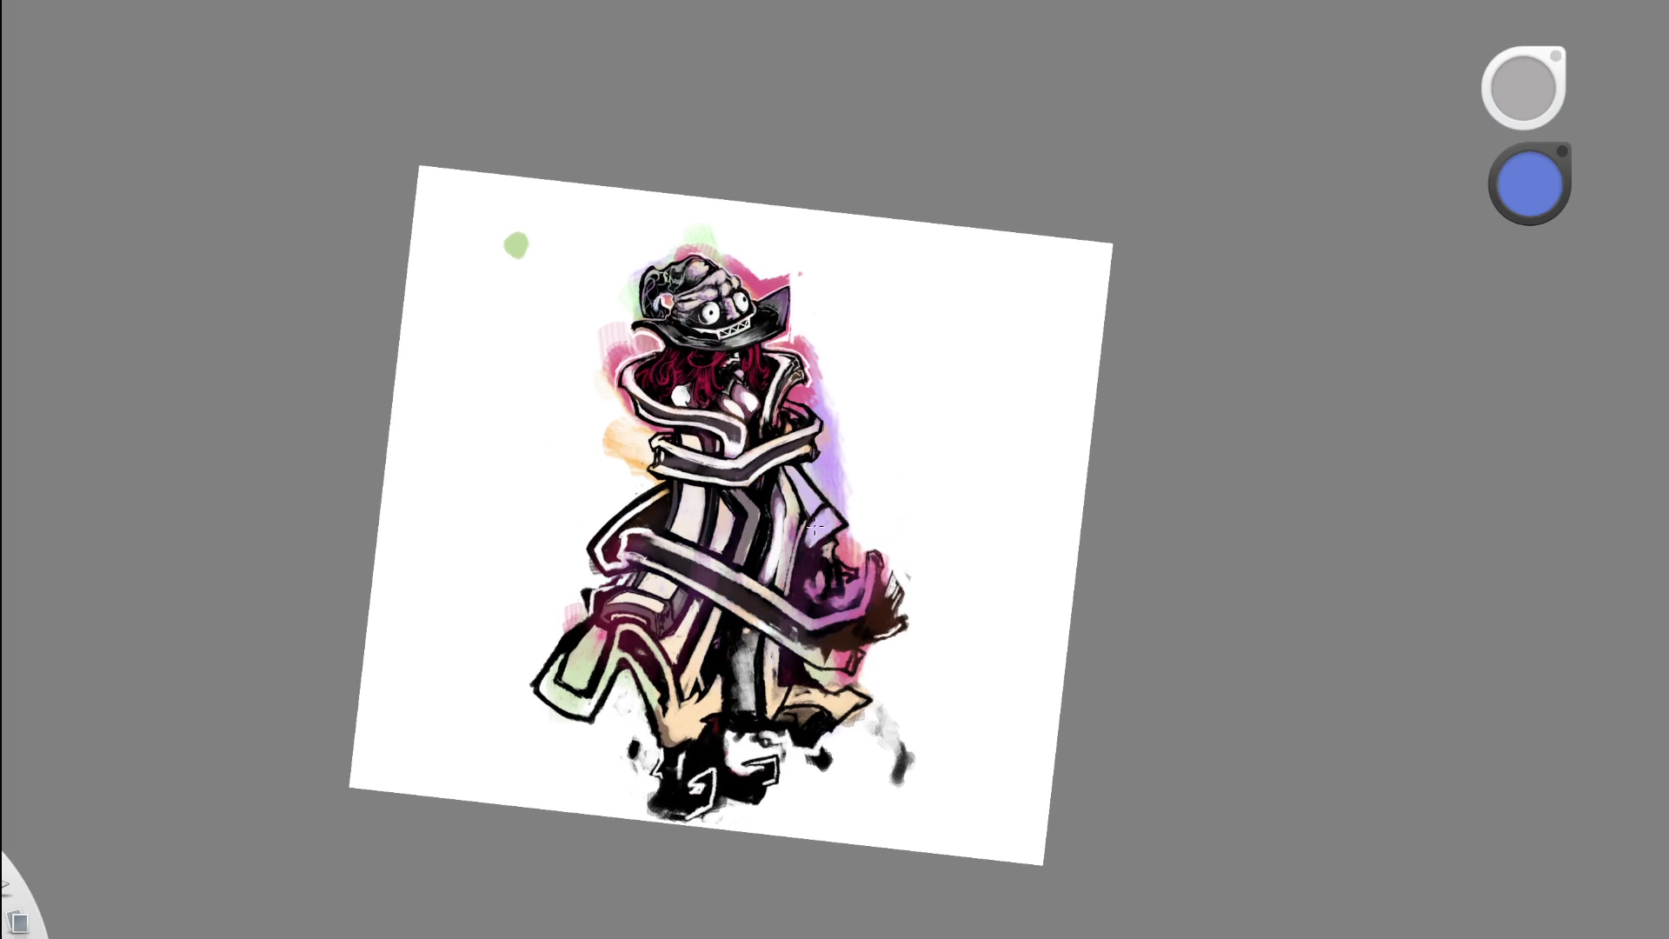
drag(864, 633, 869, 687)
Step: Shift the page lower-right and zoom back in on the figure
drag(954, 652, 975, 713)
mouse_move(907, 609)
mouse_down()
mouse_move(779, 596)
mouse_move(727, 615)
mouse_up()
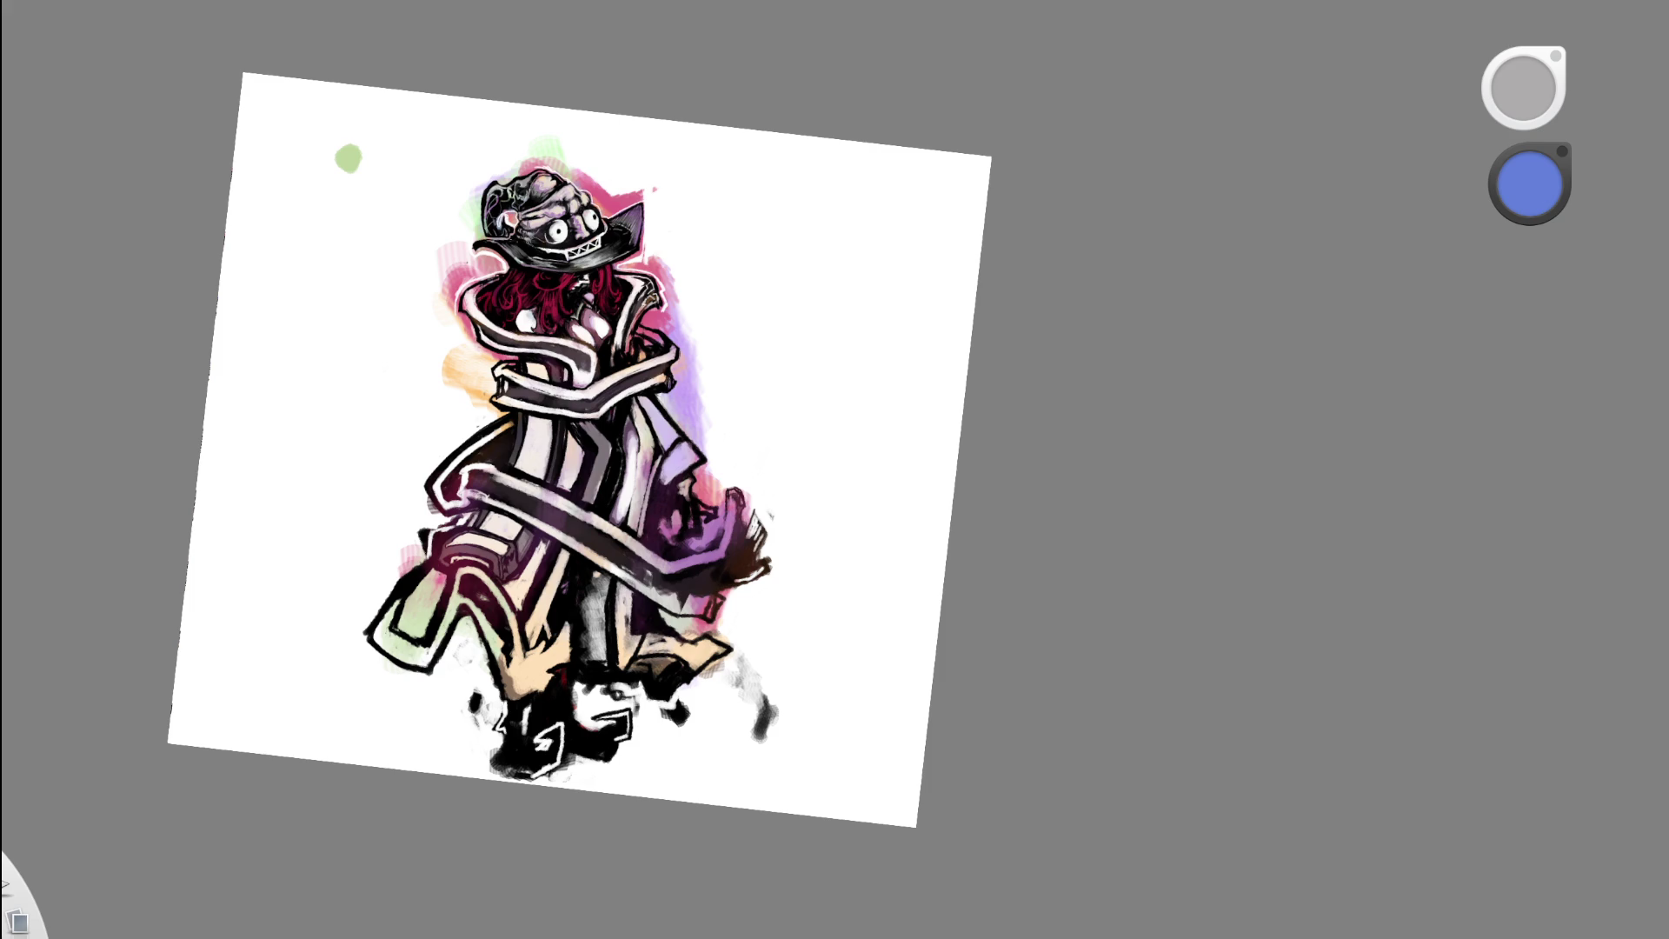
key(space)
Step: Zoom in on the figure, then zoom out and re-tilt the page
mouse_move(578, 455)
mouse_down()
mouse_move(641, 447)
mouse_move(894, 625)
mouse_up()
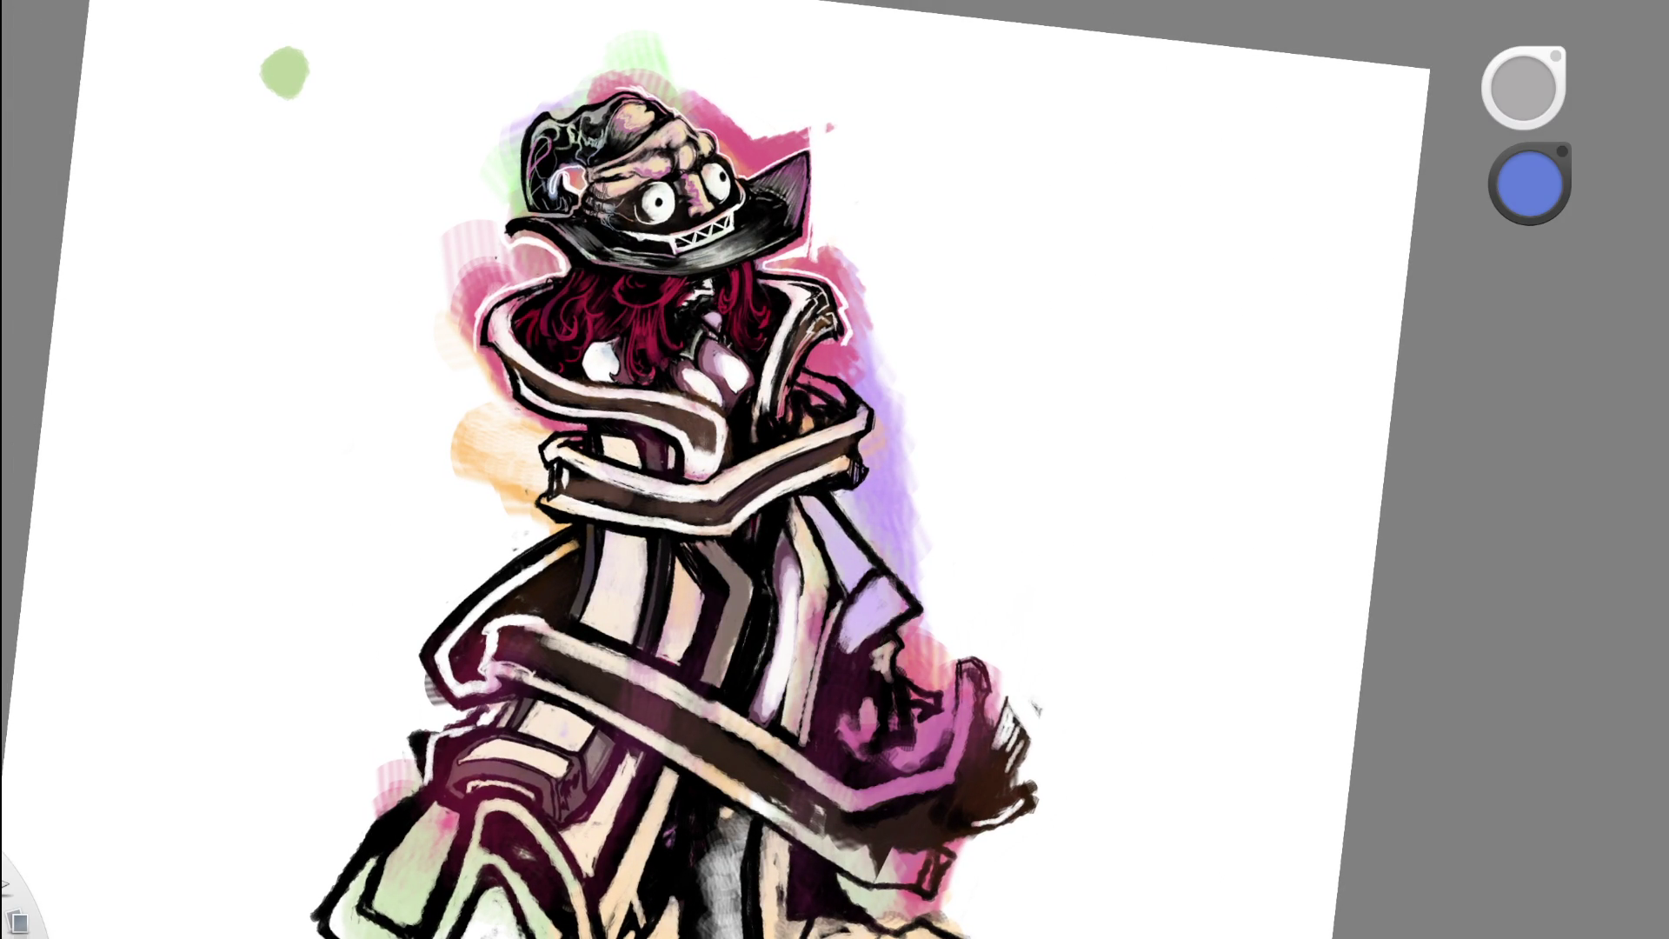
key(space)
drag(902, 432, 1050, 506)
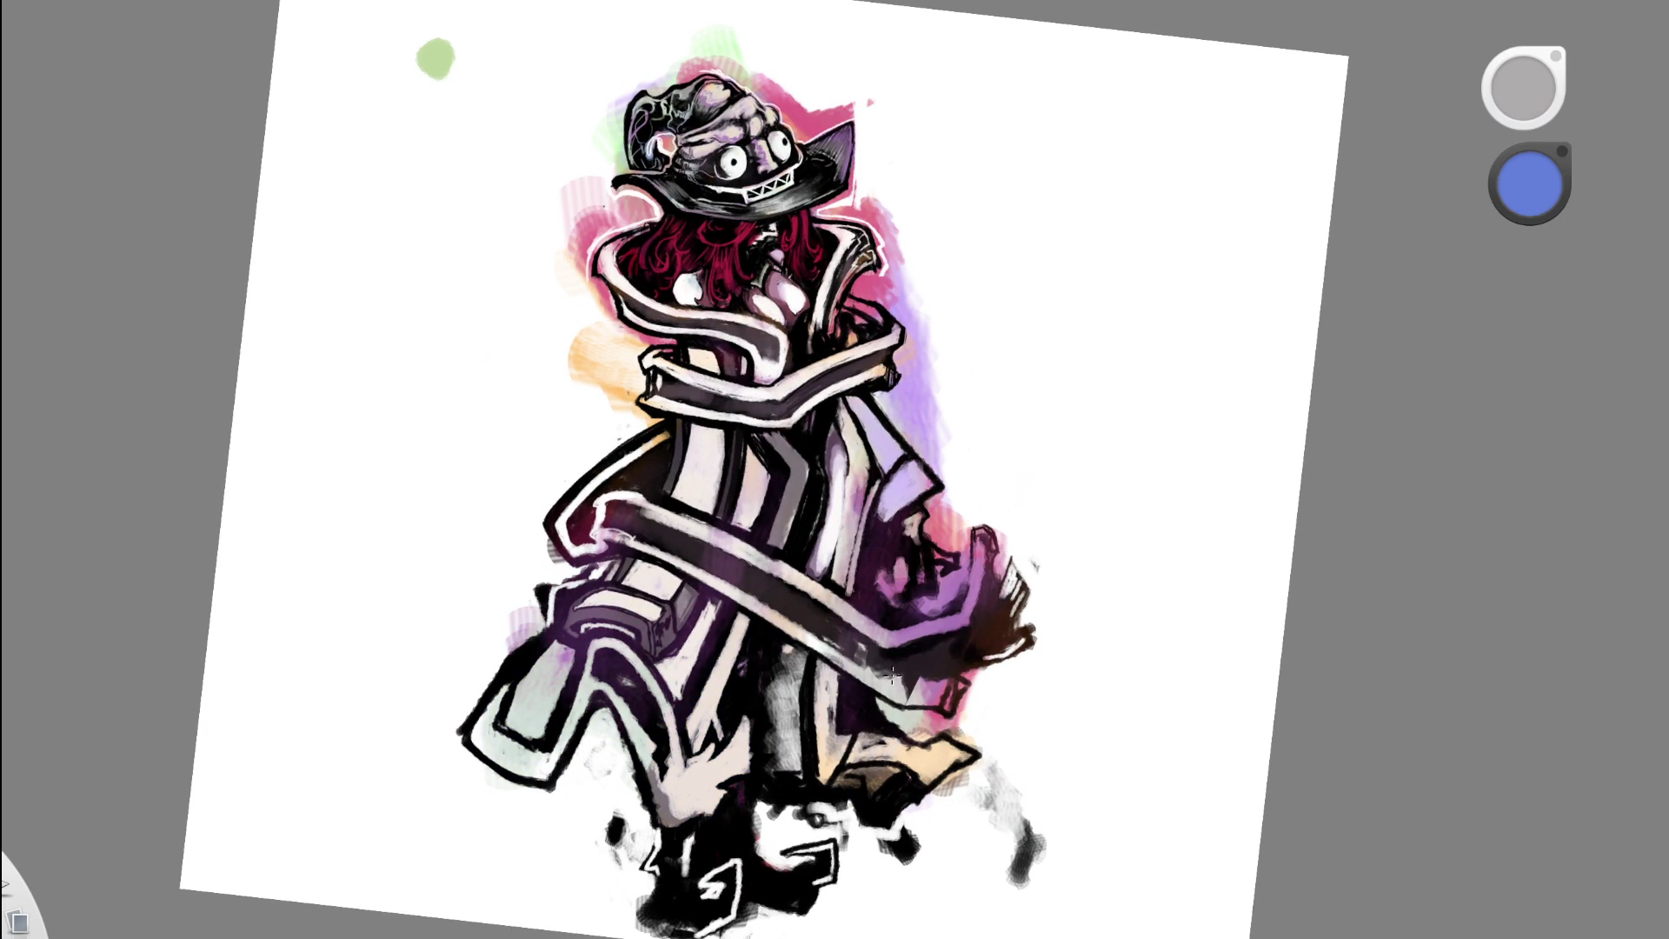
Step: Zoom out on the drawing to view the cloak's lower folds
scroll(1148, 626, down, 5)
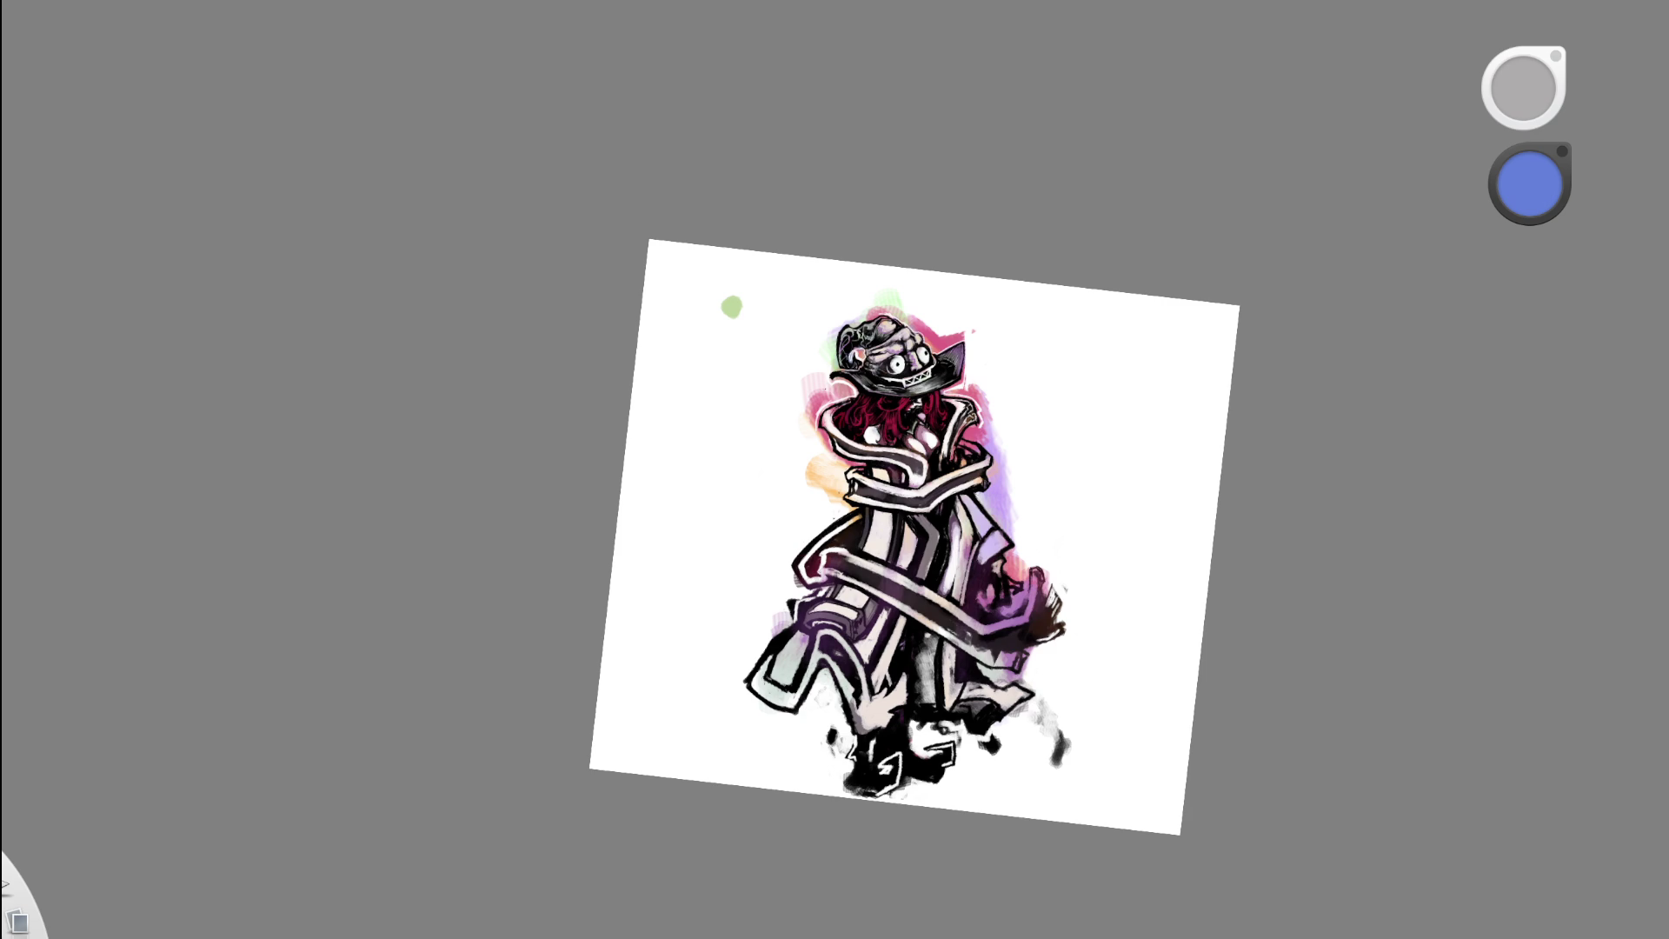
Step: Zoom back in on the cloak's lower right folds
scroll(869, 522, up, 5)
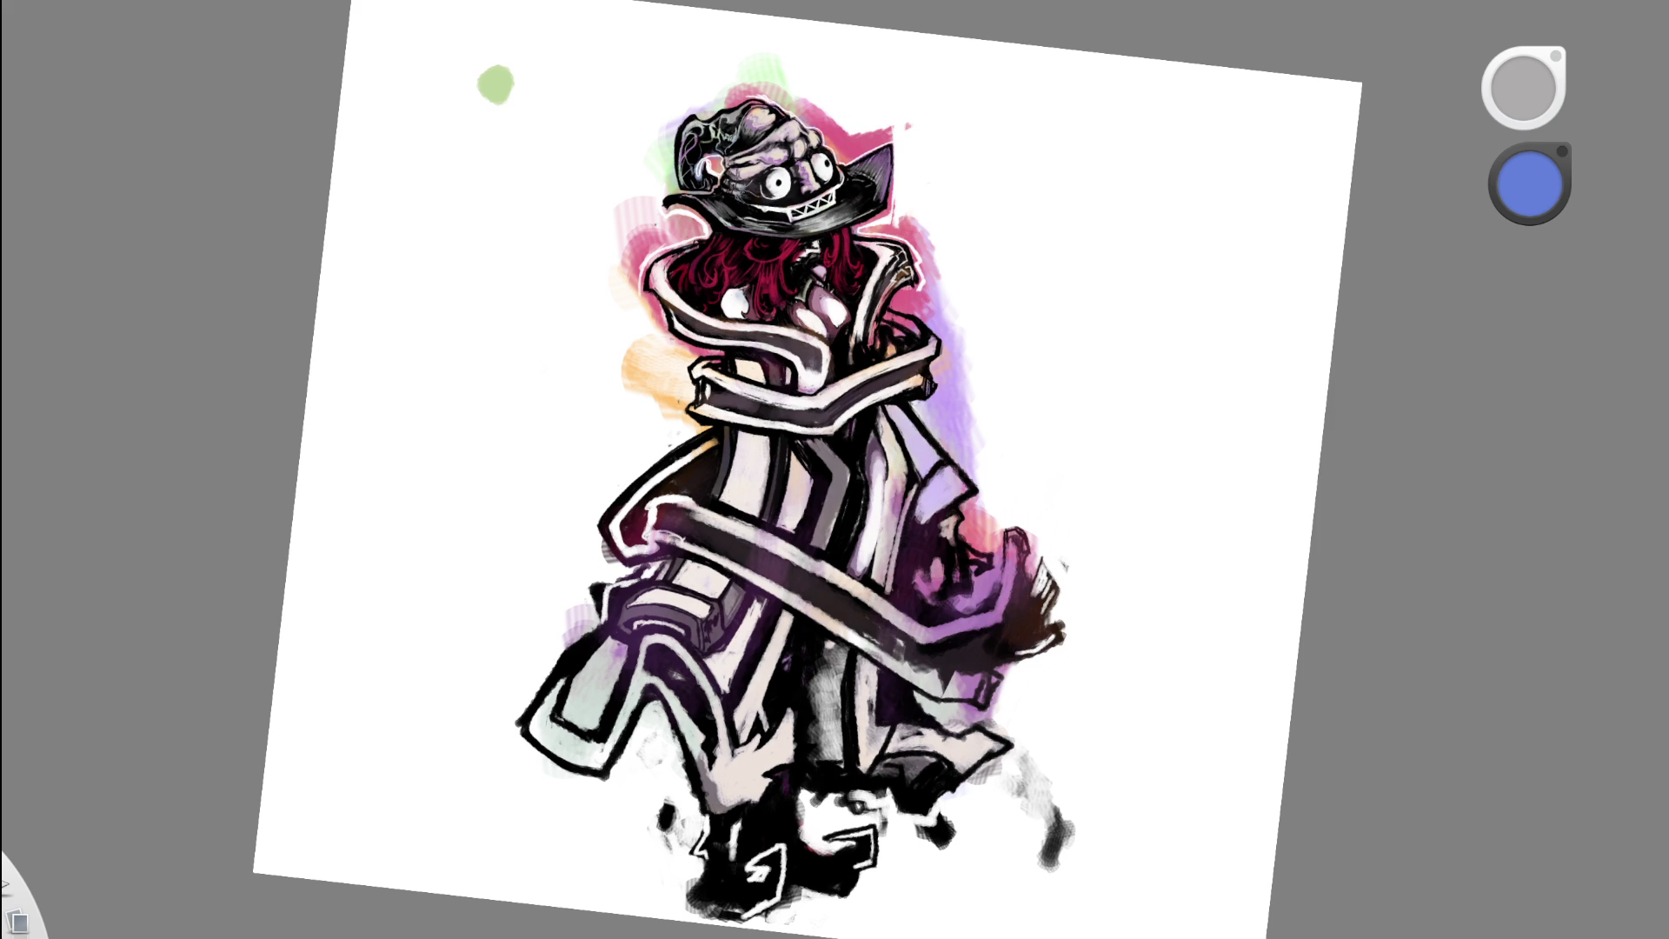
scroll(808, 469, up, 5)
scroll(809, 469, down, 8)
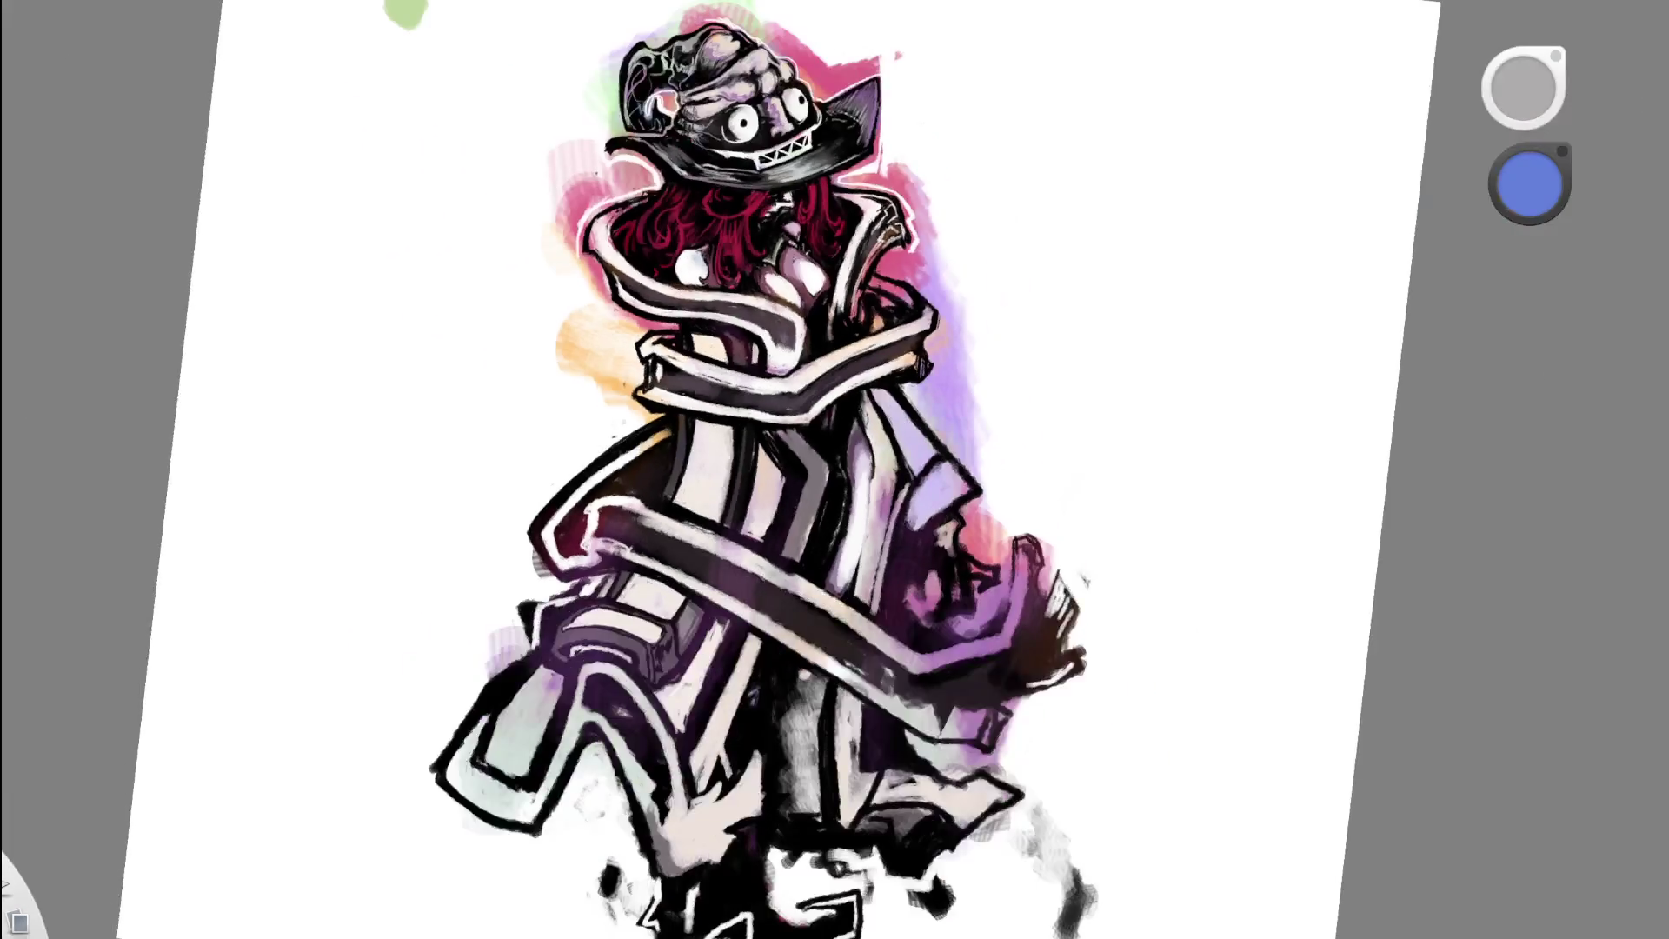
scroll(924, 330, up, 2)
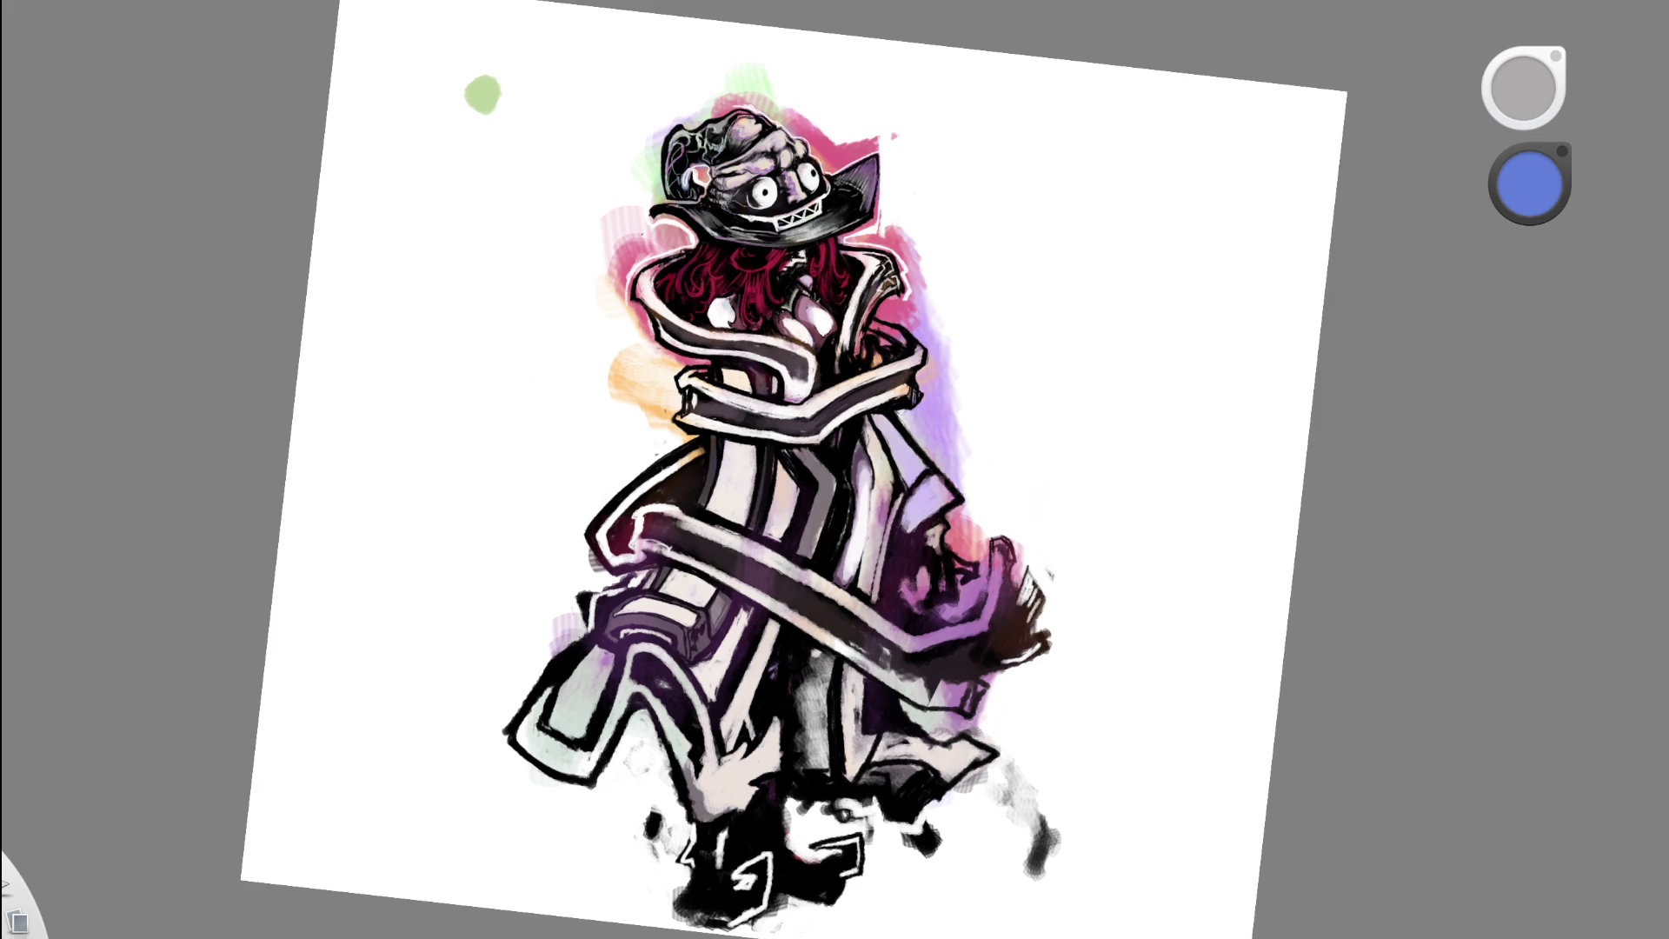
scroll(1024, 324, up, 5)
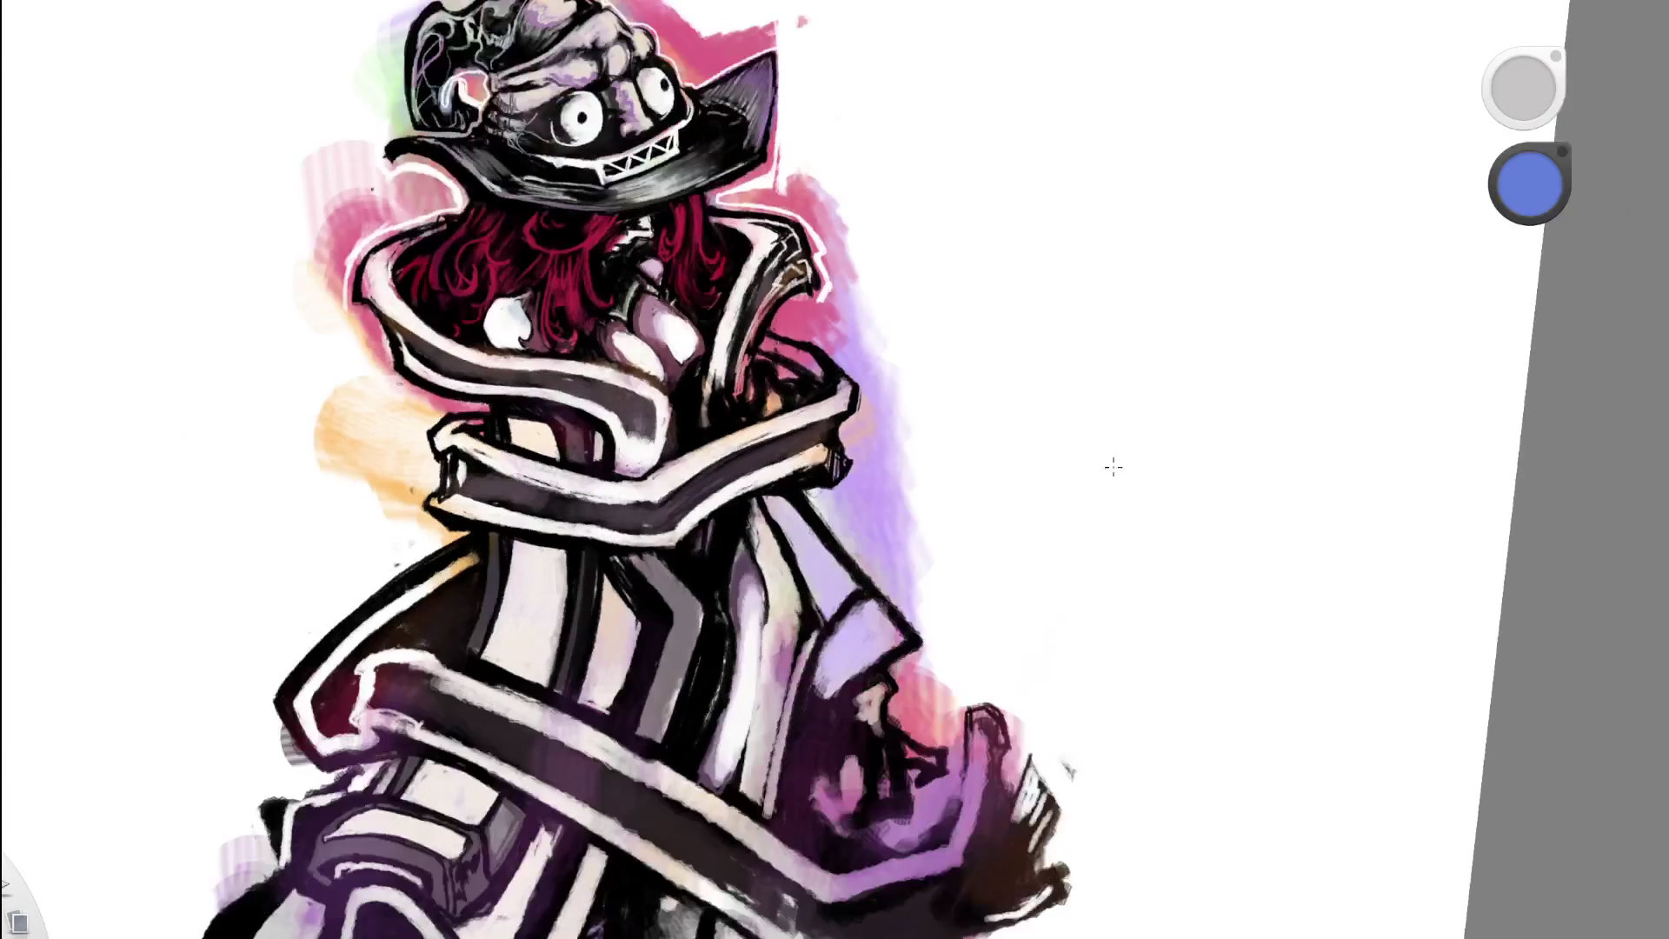
scroll(740, 308, up, 10)
scroll(741, 308, down, 10)
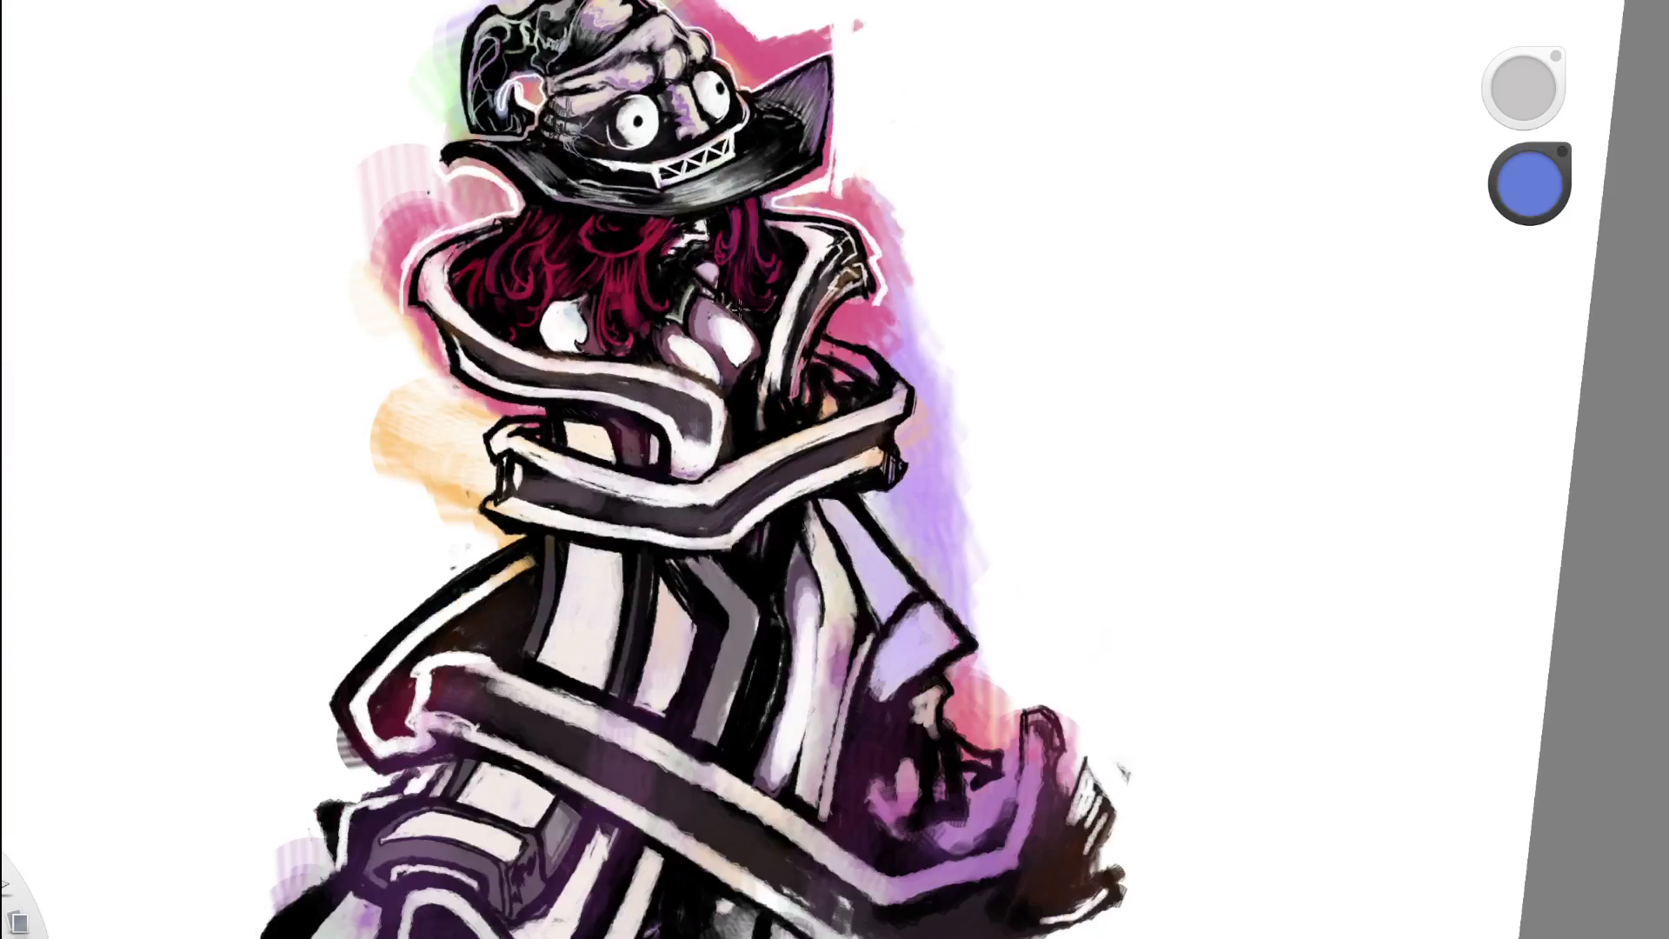
scroll(744, 121, down, 2)
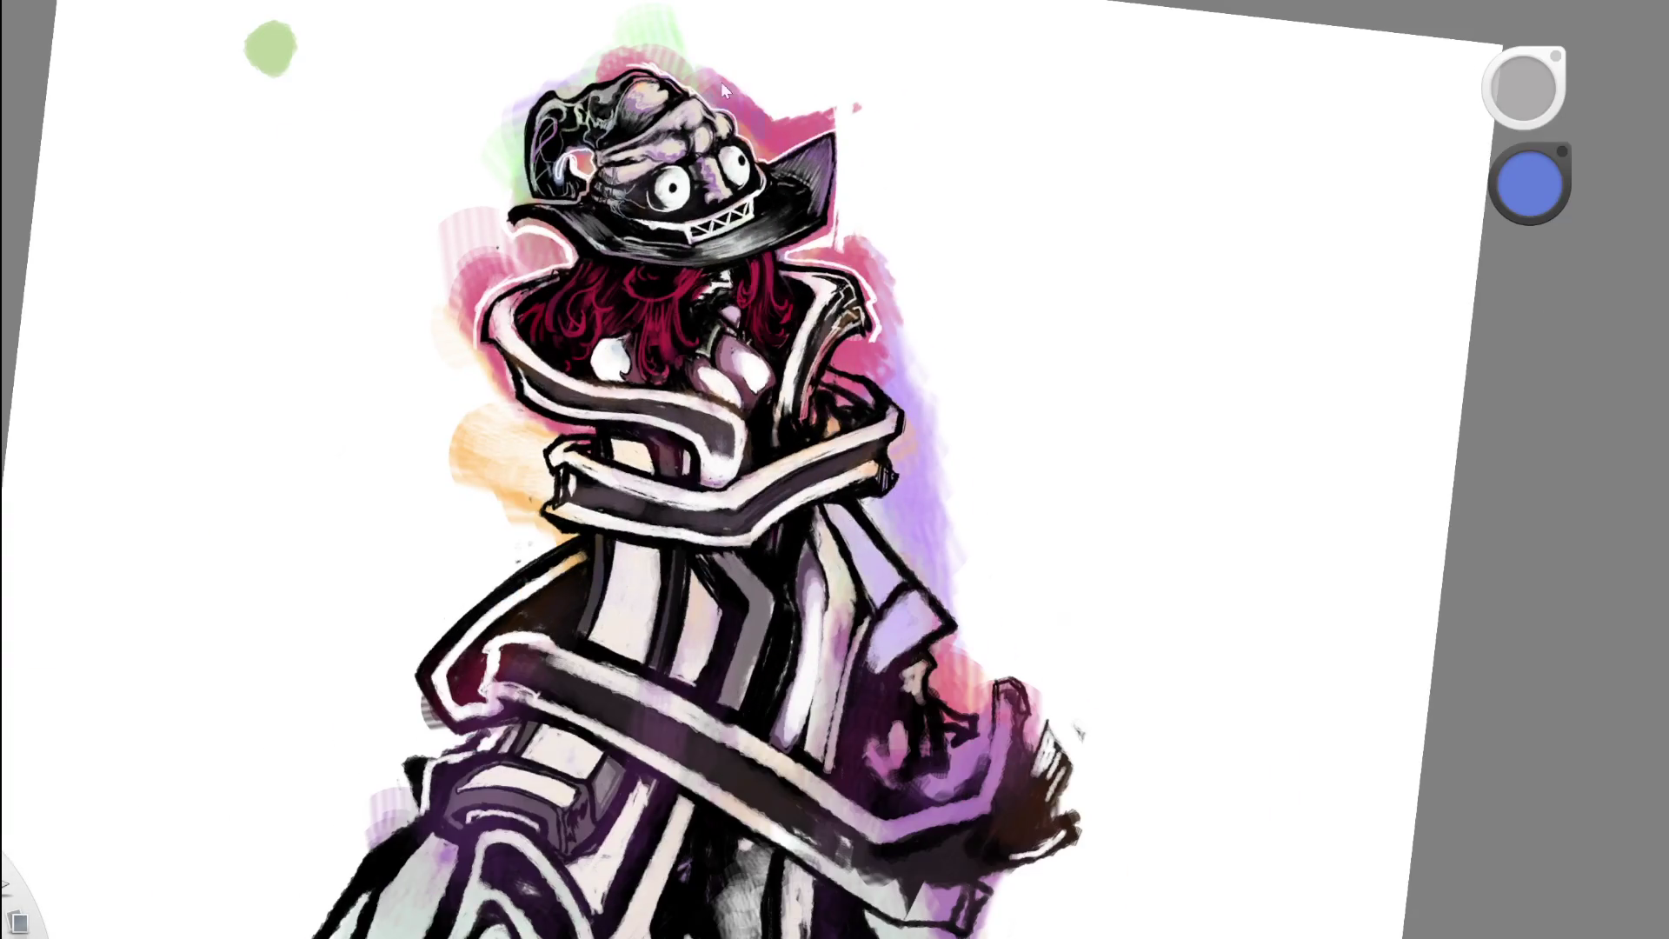
scroll(741, 157, up, 2)
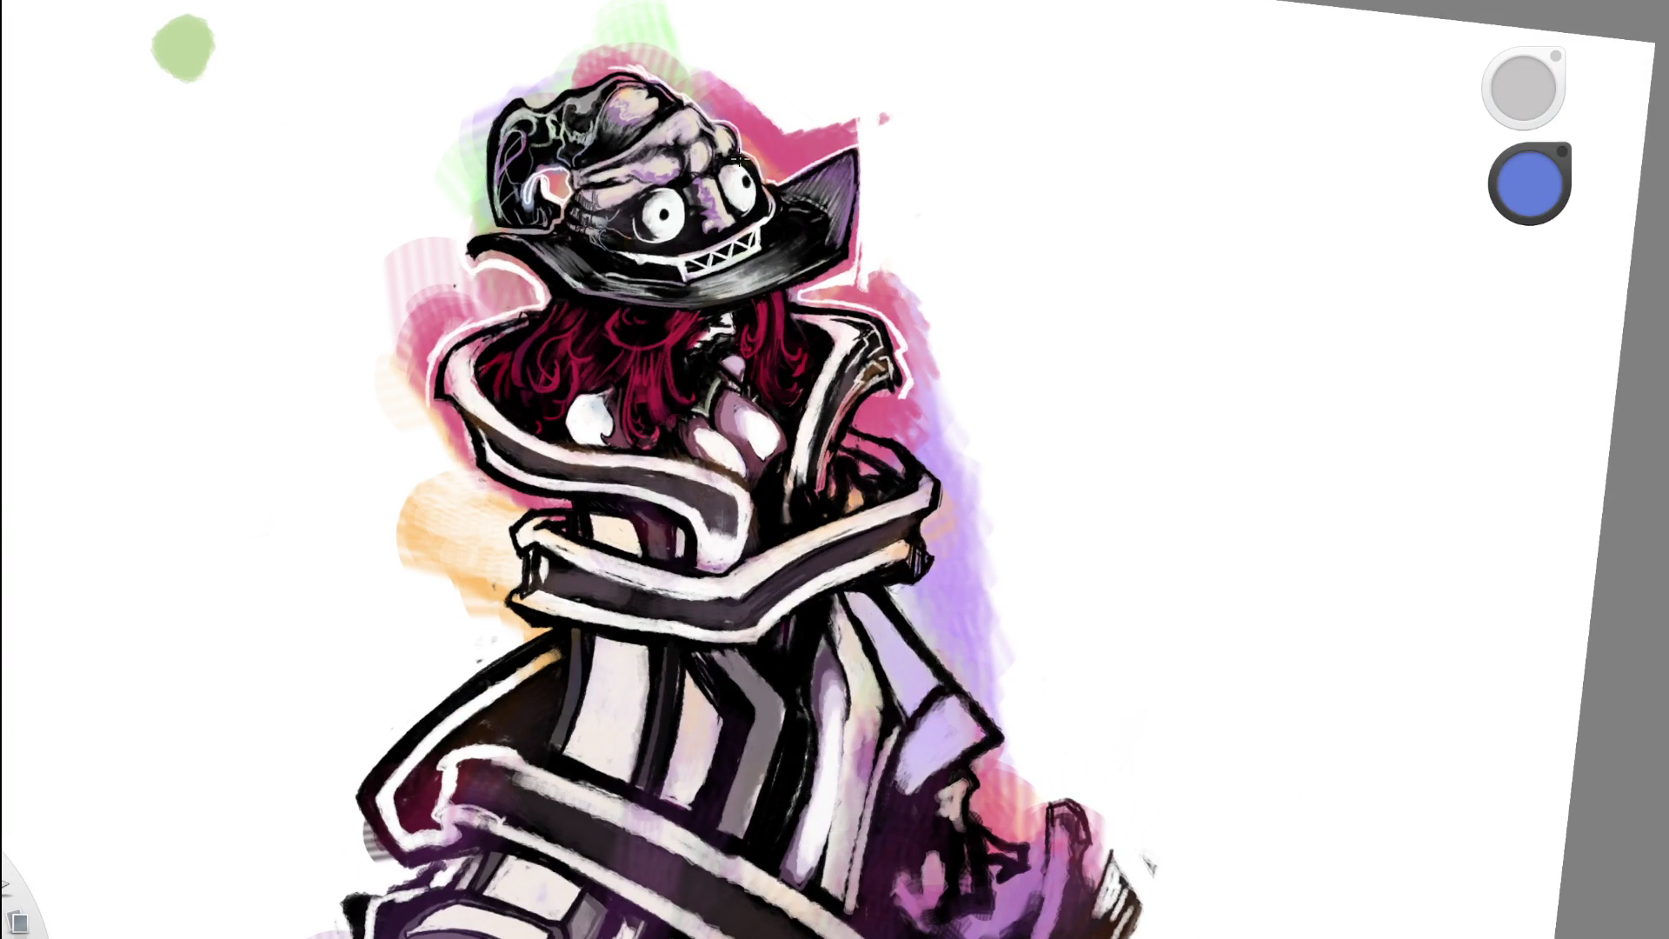
scroll(739, 161, down, 3)
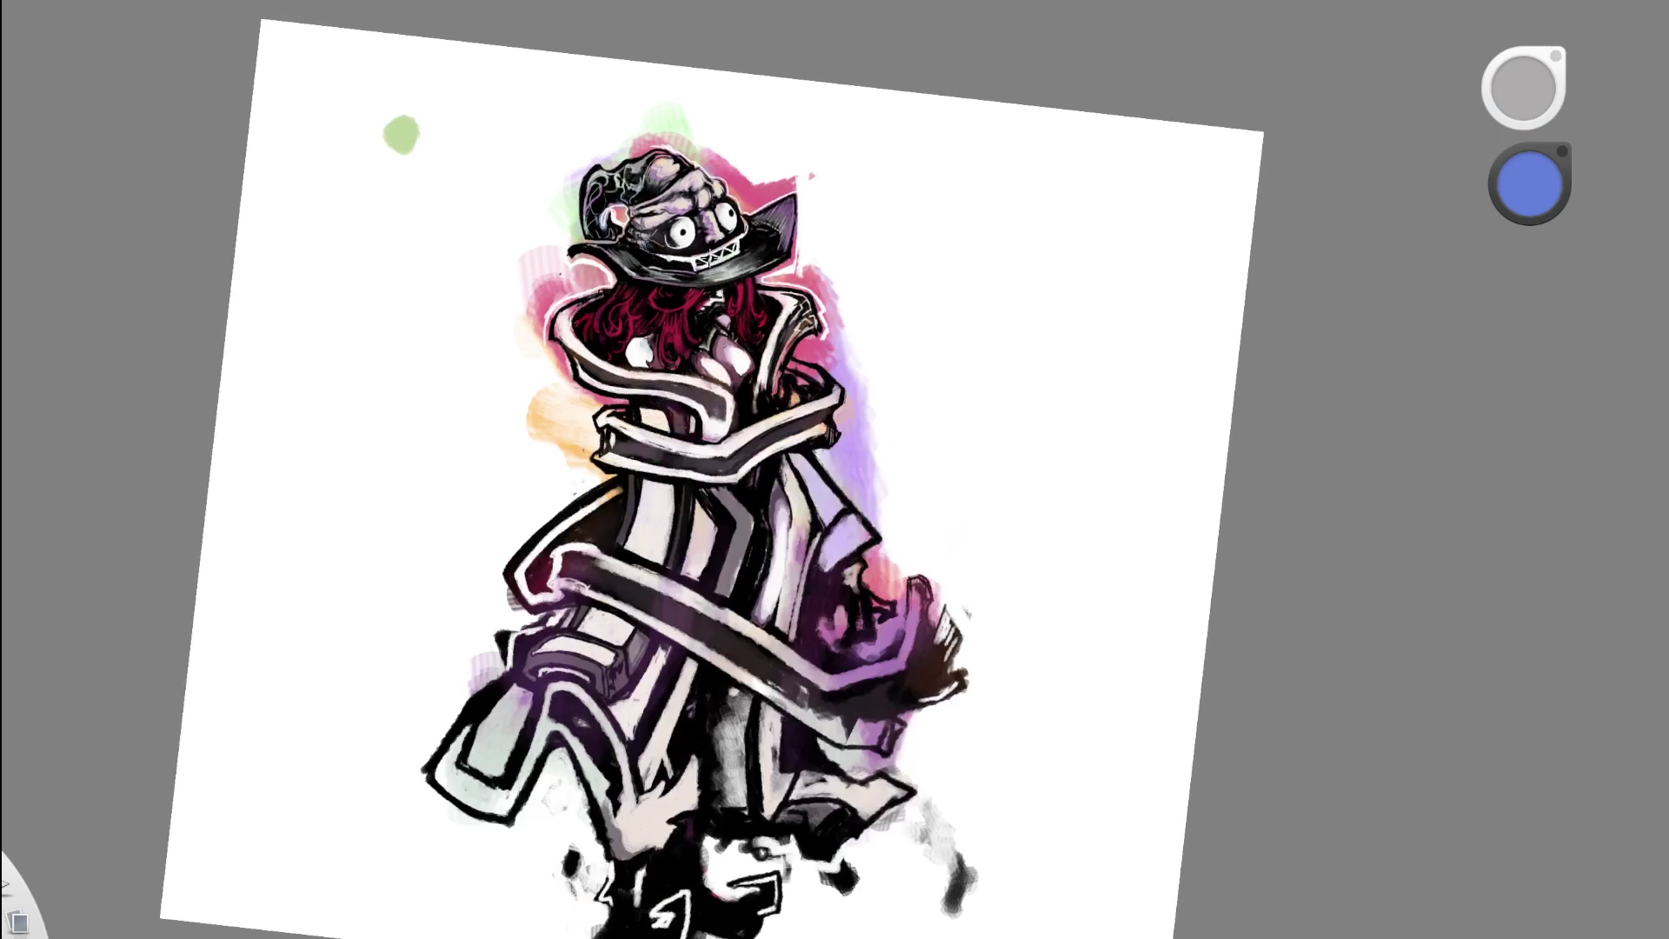
scroll(713, 279, down, 2)
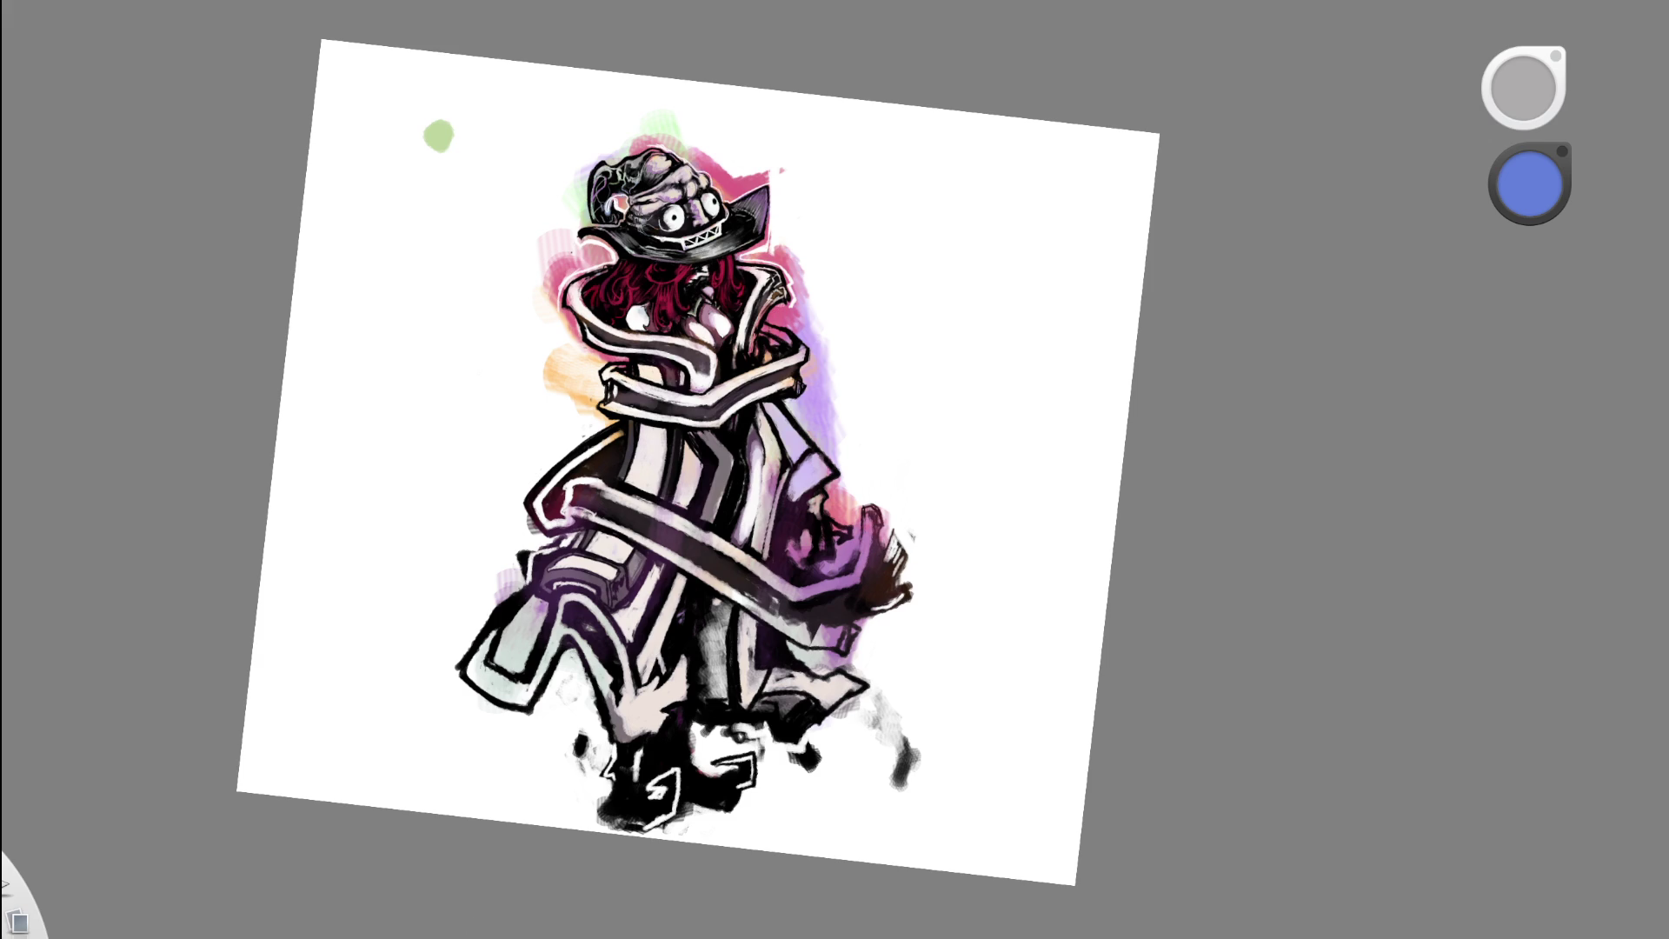
scroll(696, 435, up, 5)
scroll(695, 435, down, 5)
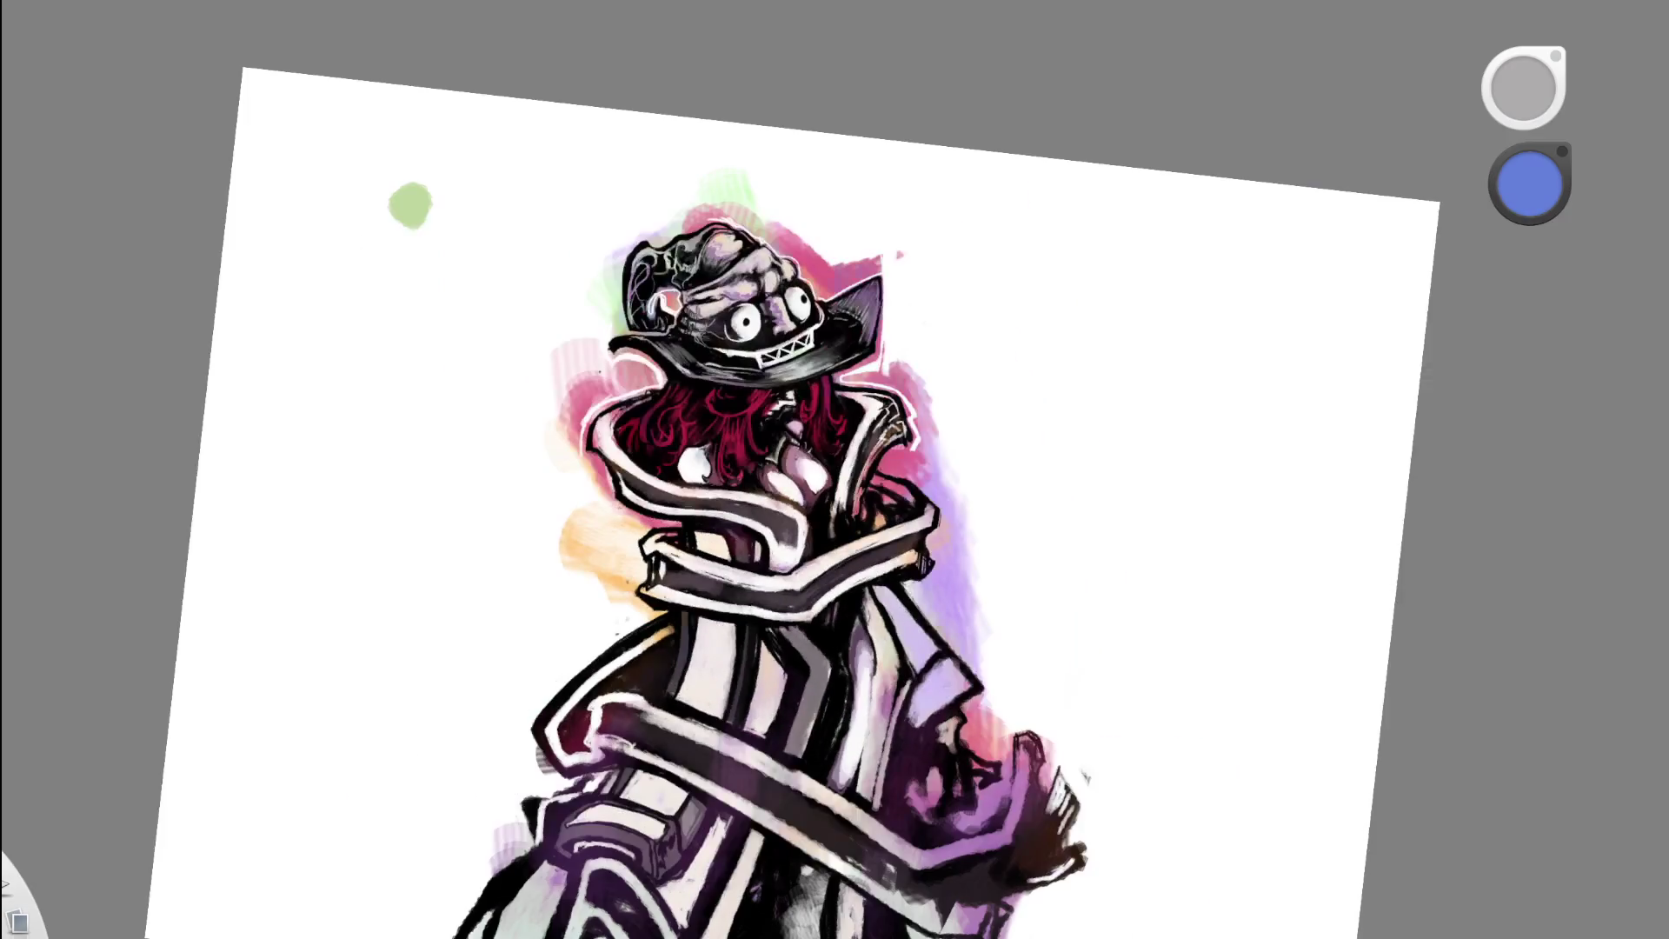
scroll(696, 435, up, 5)
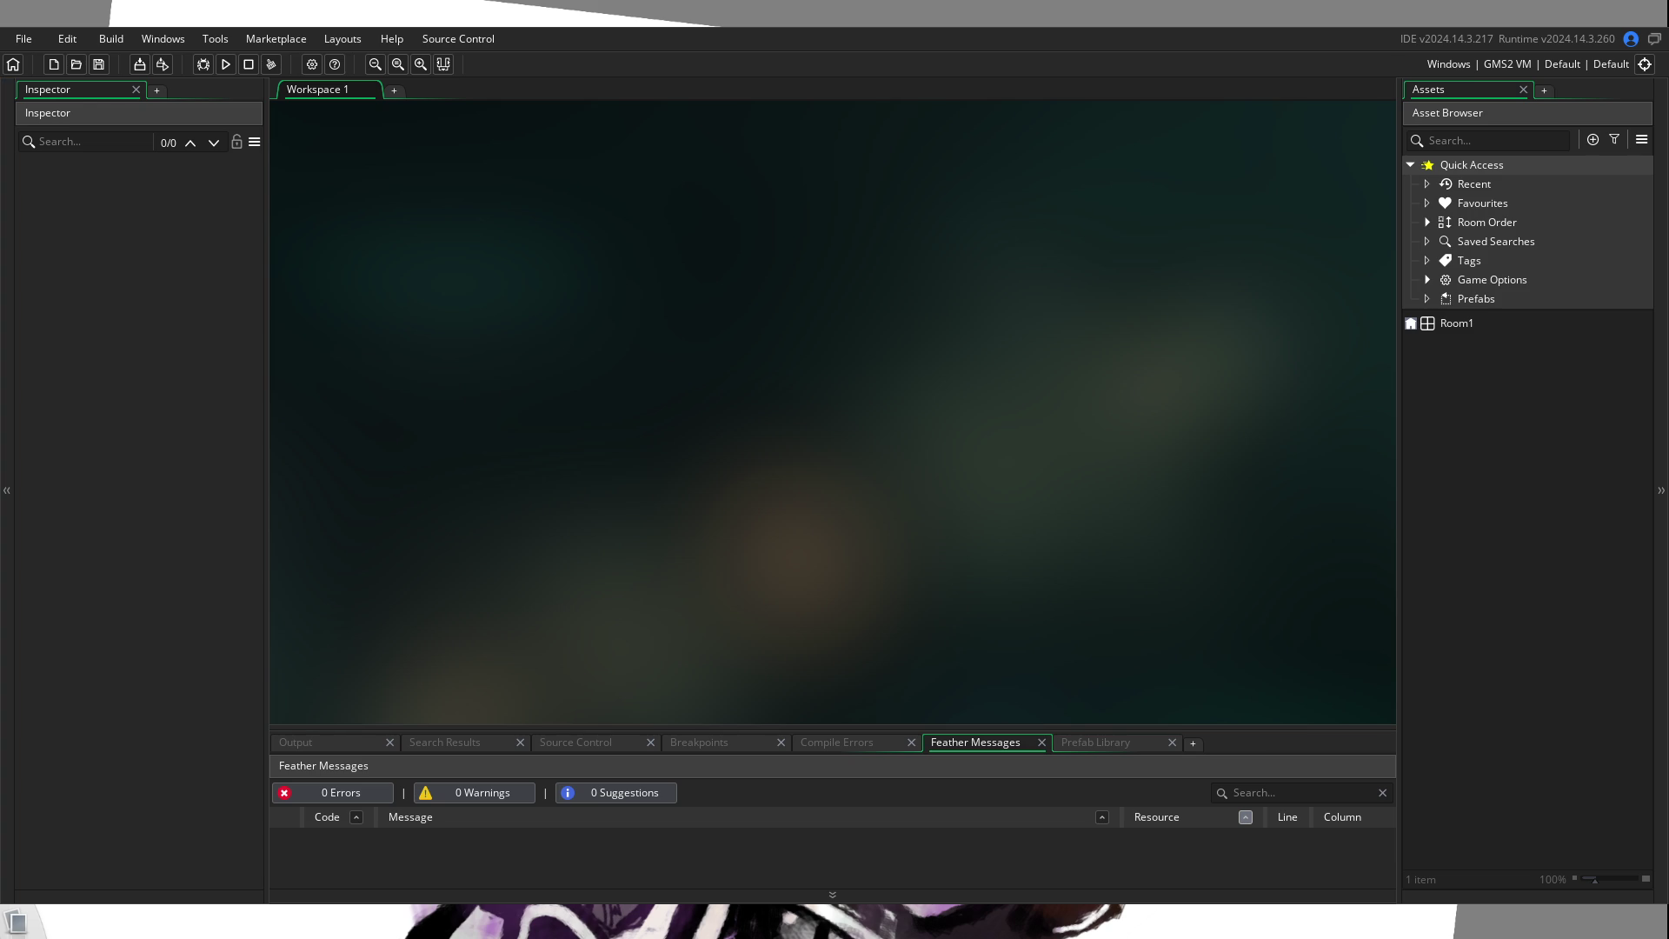
Step: Open Room1 in the Room editor to show its empty 1366×768 room with Instances and Background layers
double_click(1466, 324)
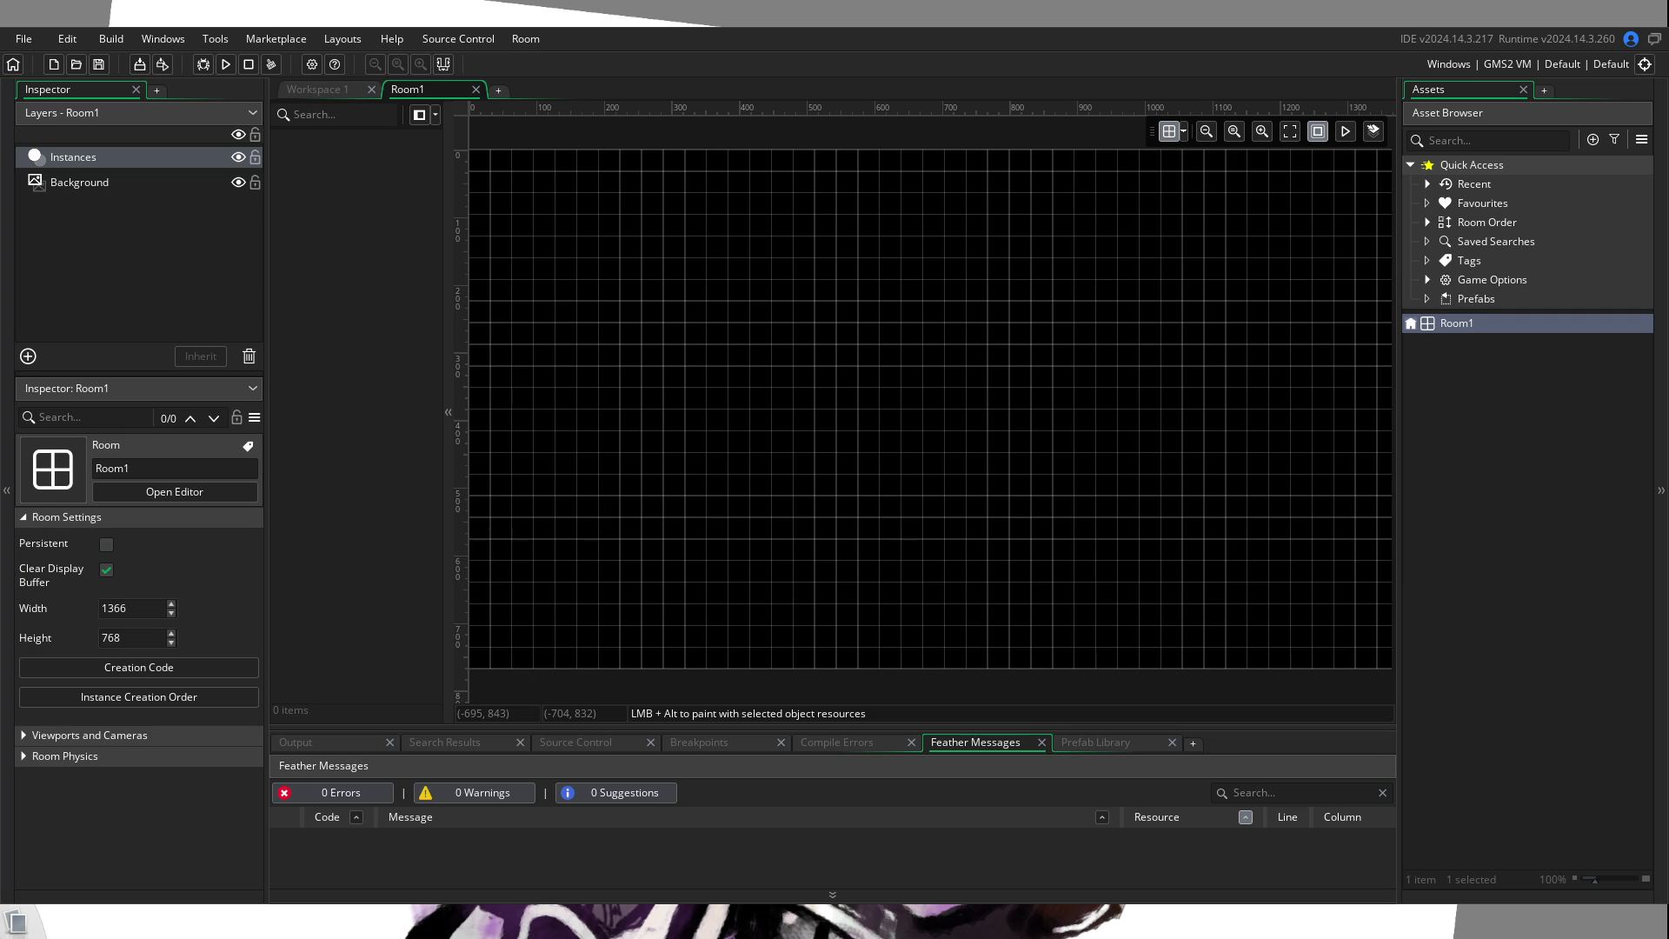
scroll(911, 407, up, 2)
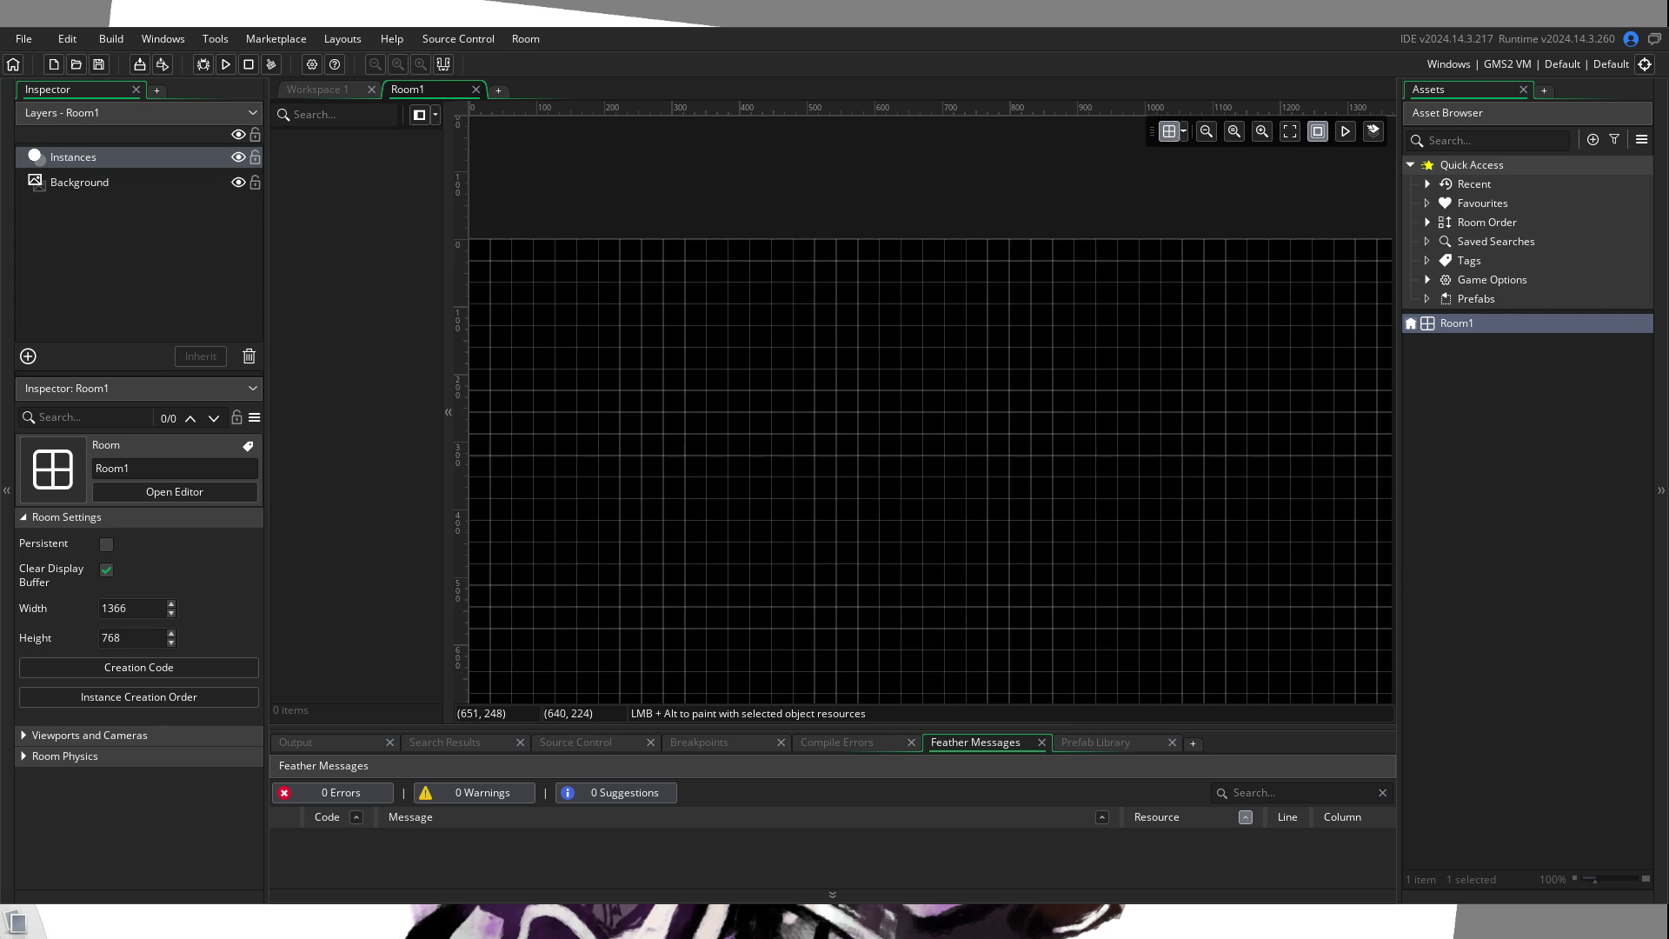
Step: Build and run the game from the toolbar Run button
click(225, 64)
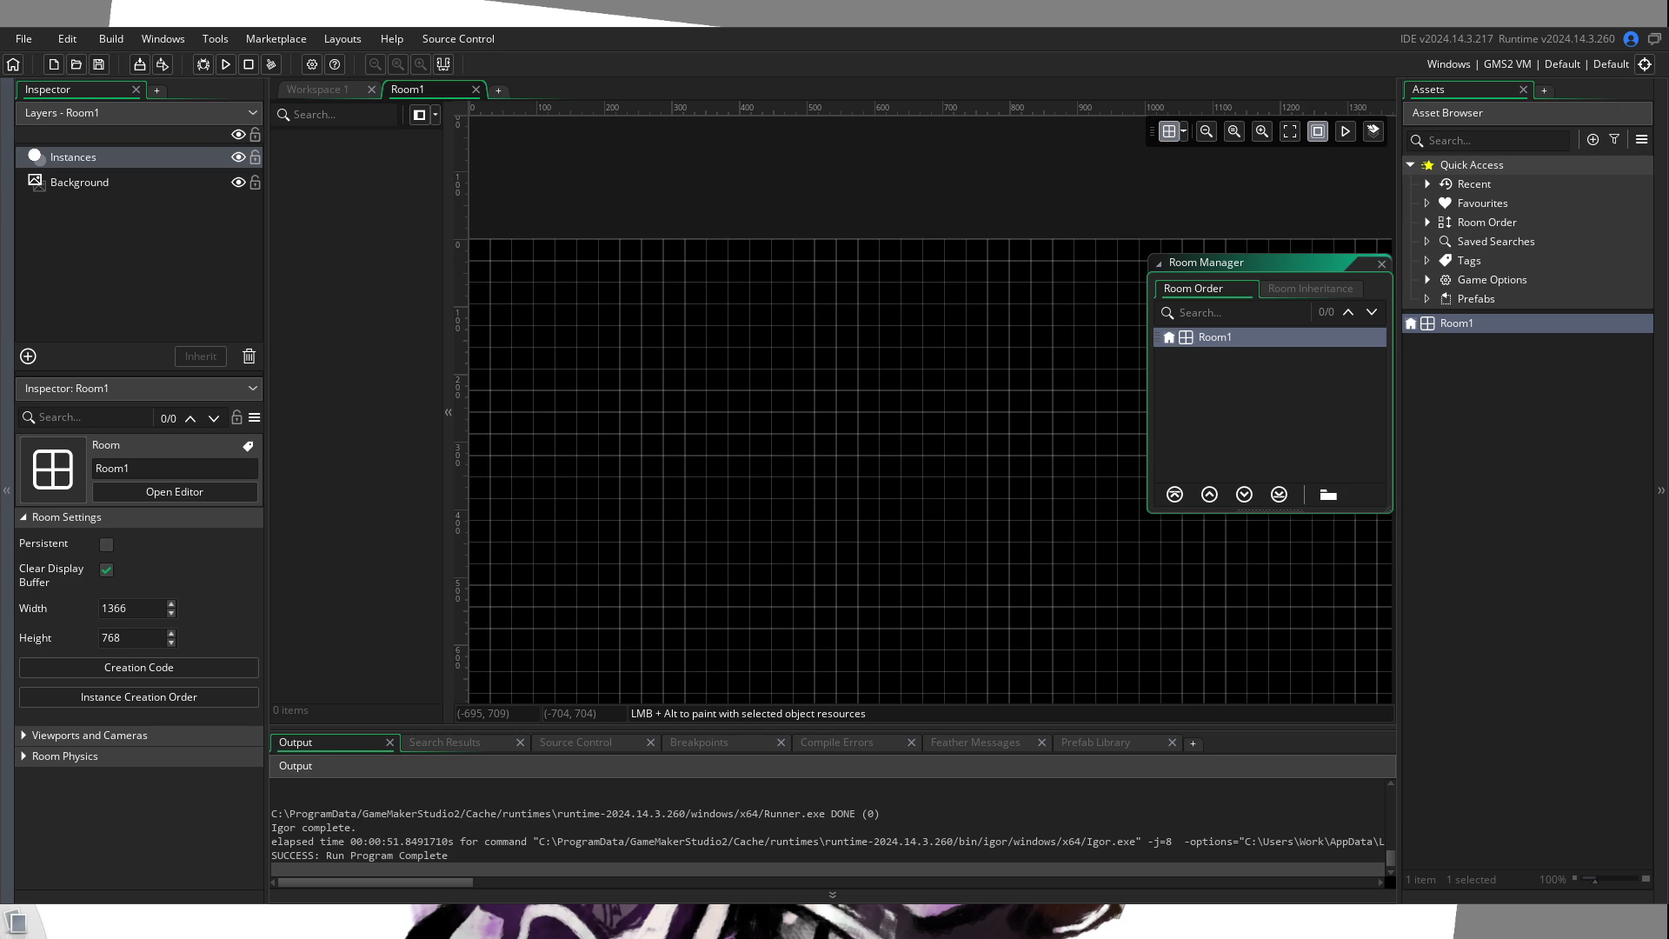
Step: Create a new object asset, Object1, from the Asset Browser's Create menu
right_click(1480, 395)
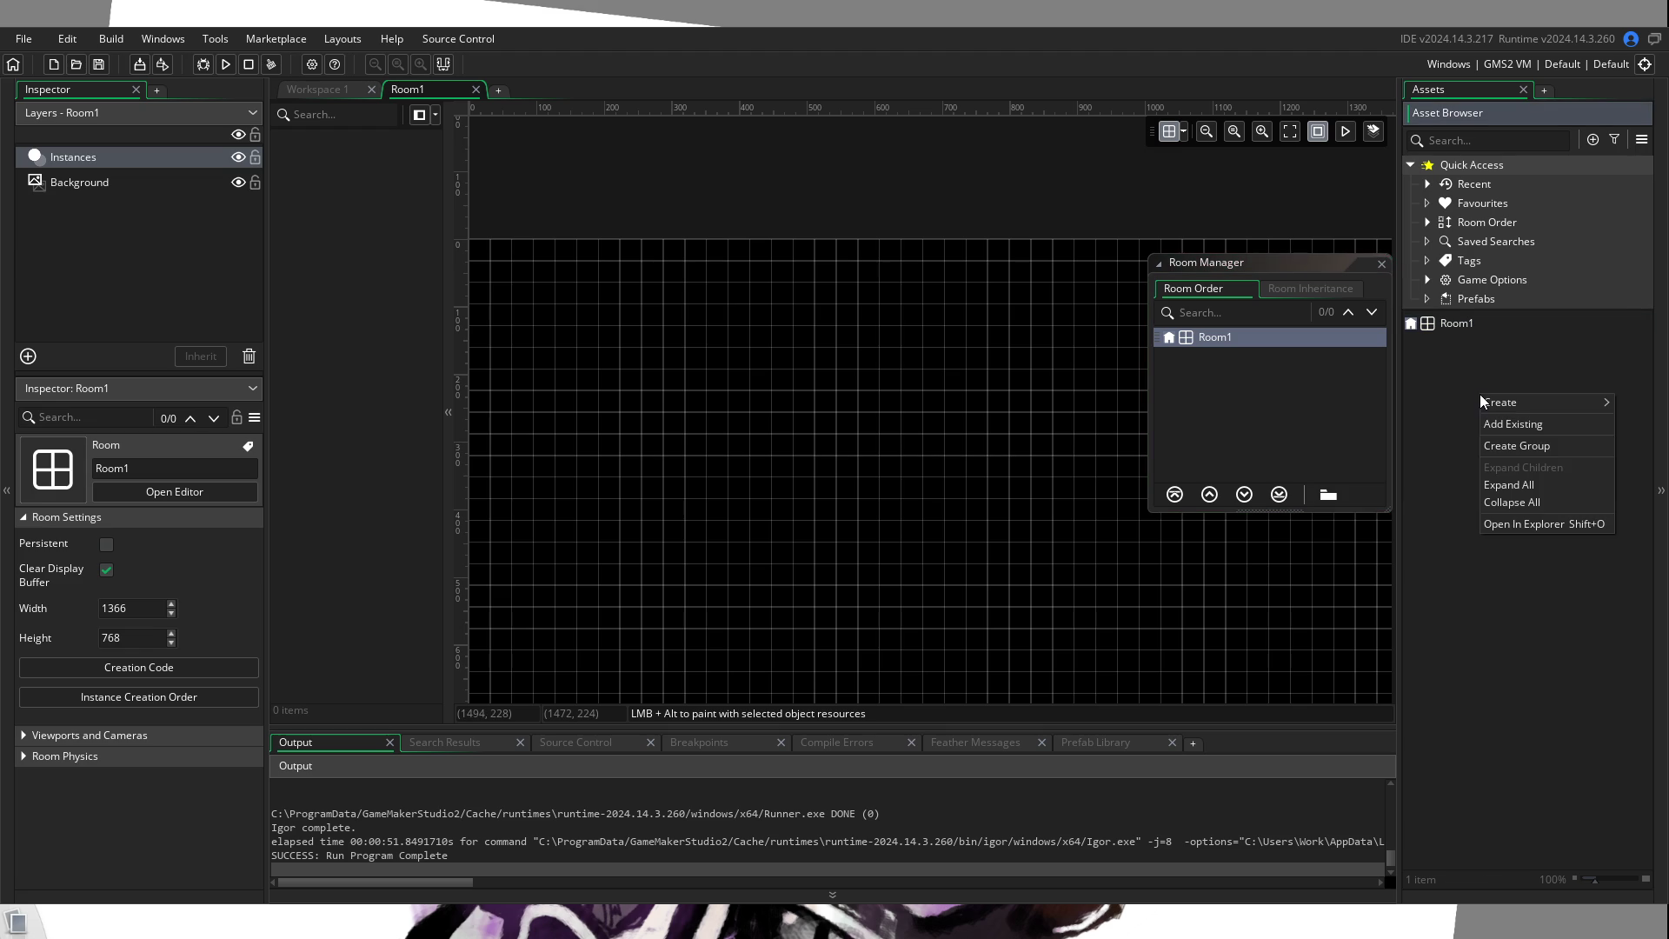
mouse_move(1490, 403)
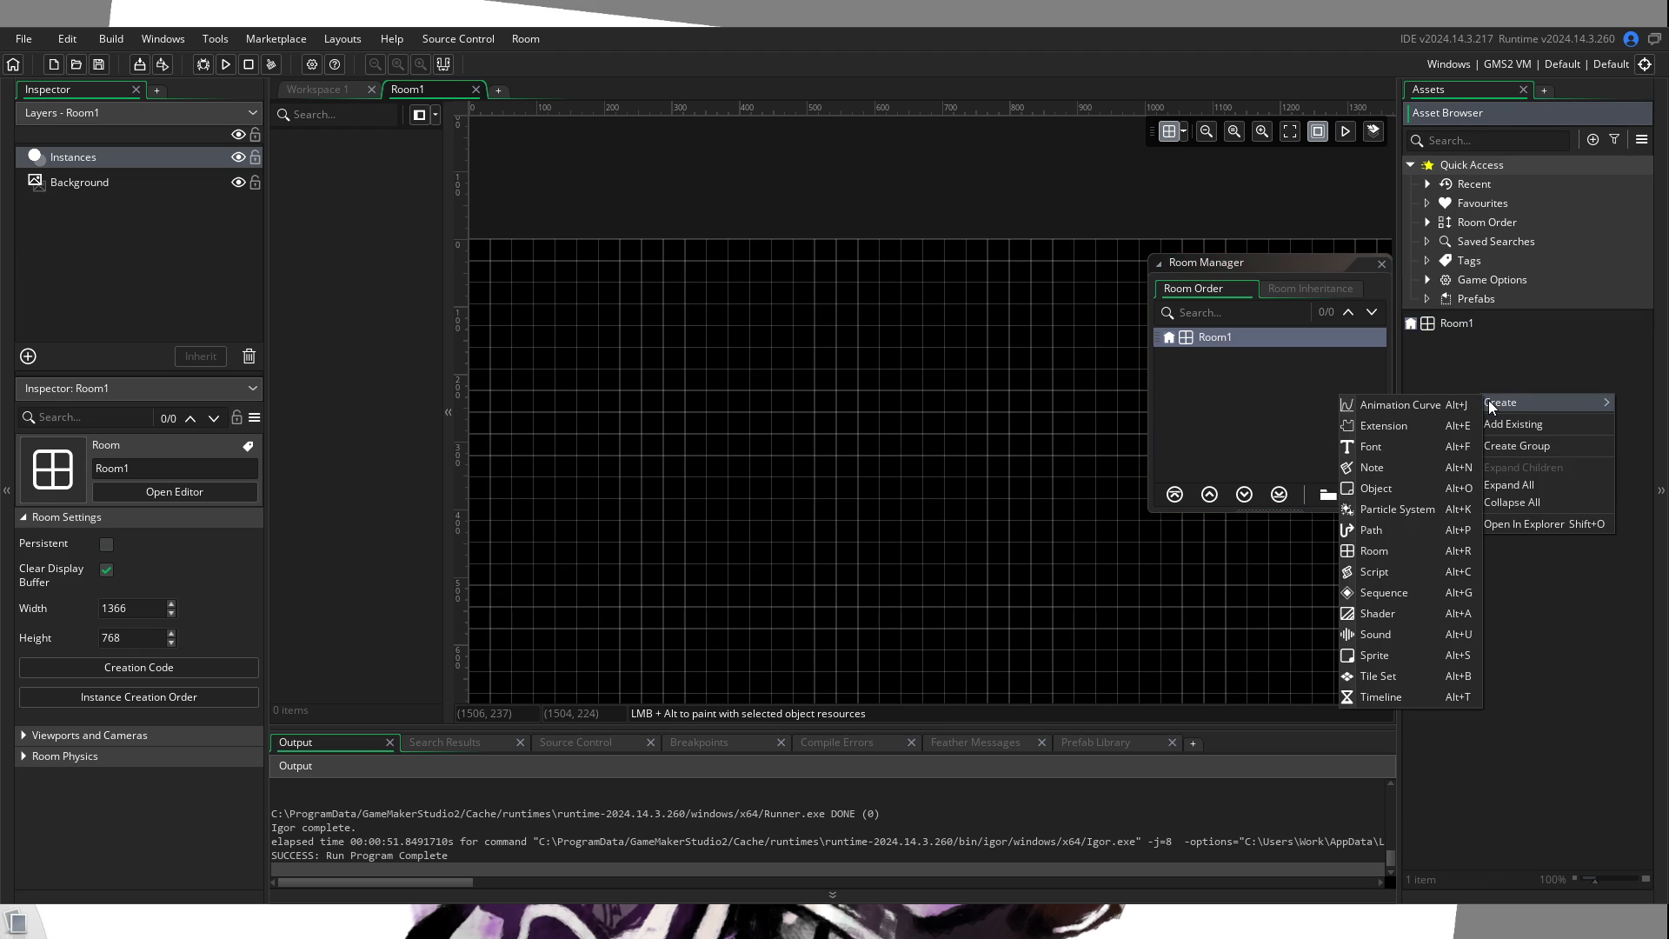
click(1432, 488)
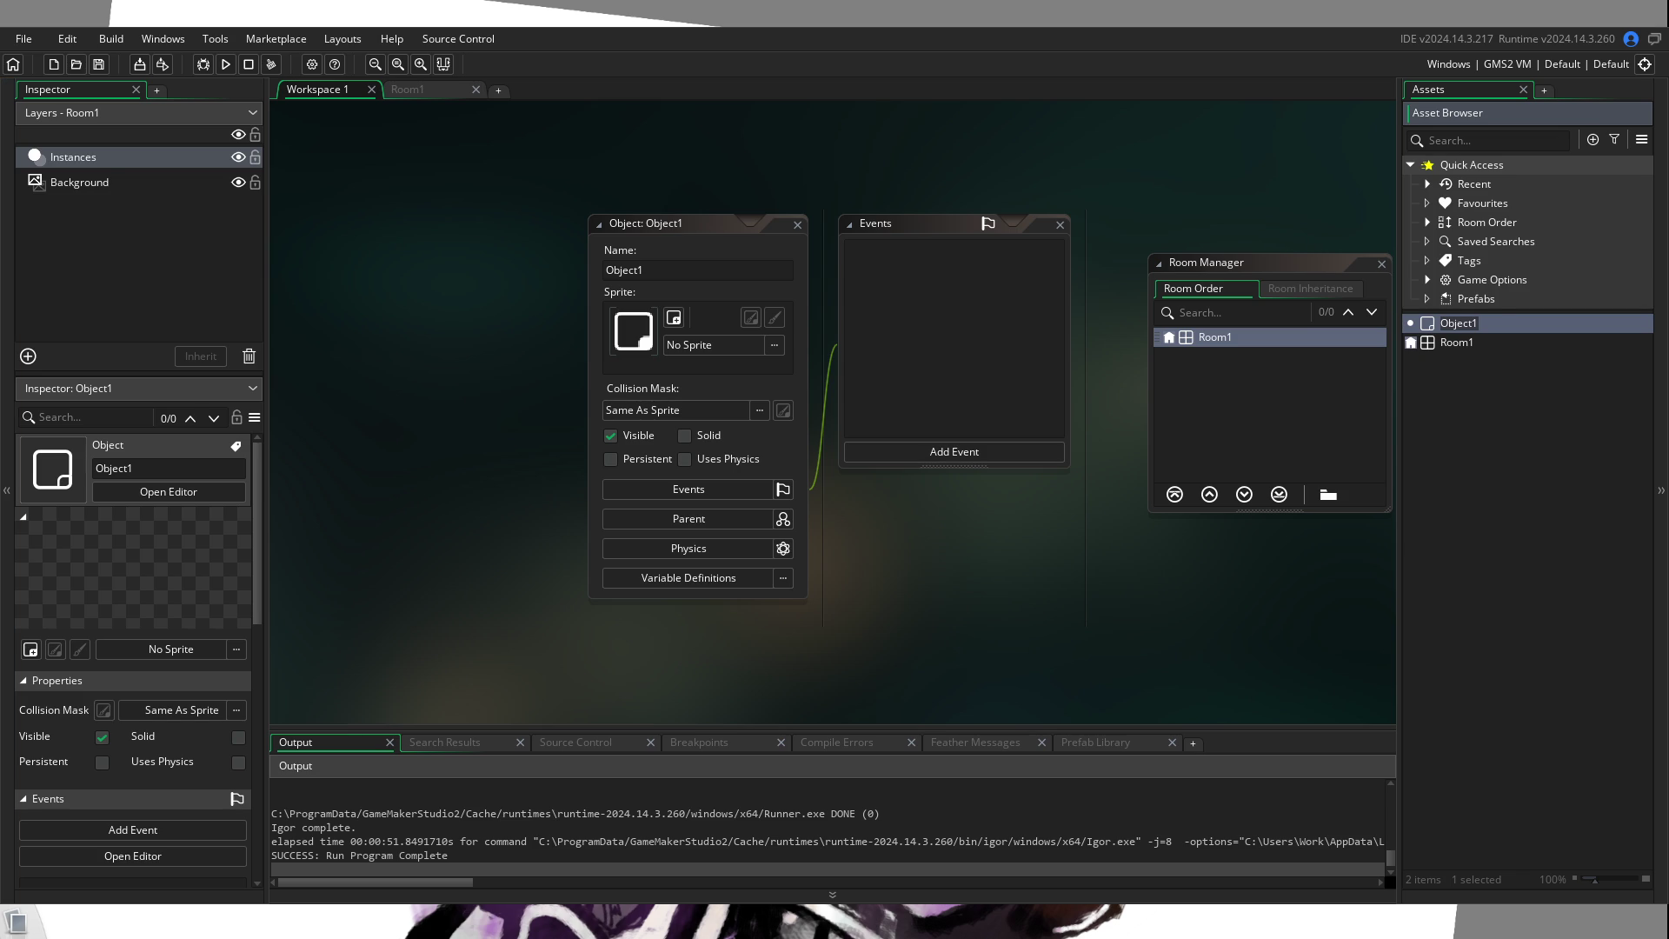
right_click(1457, 440)
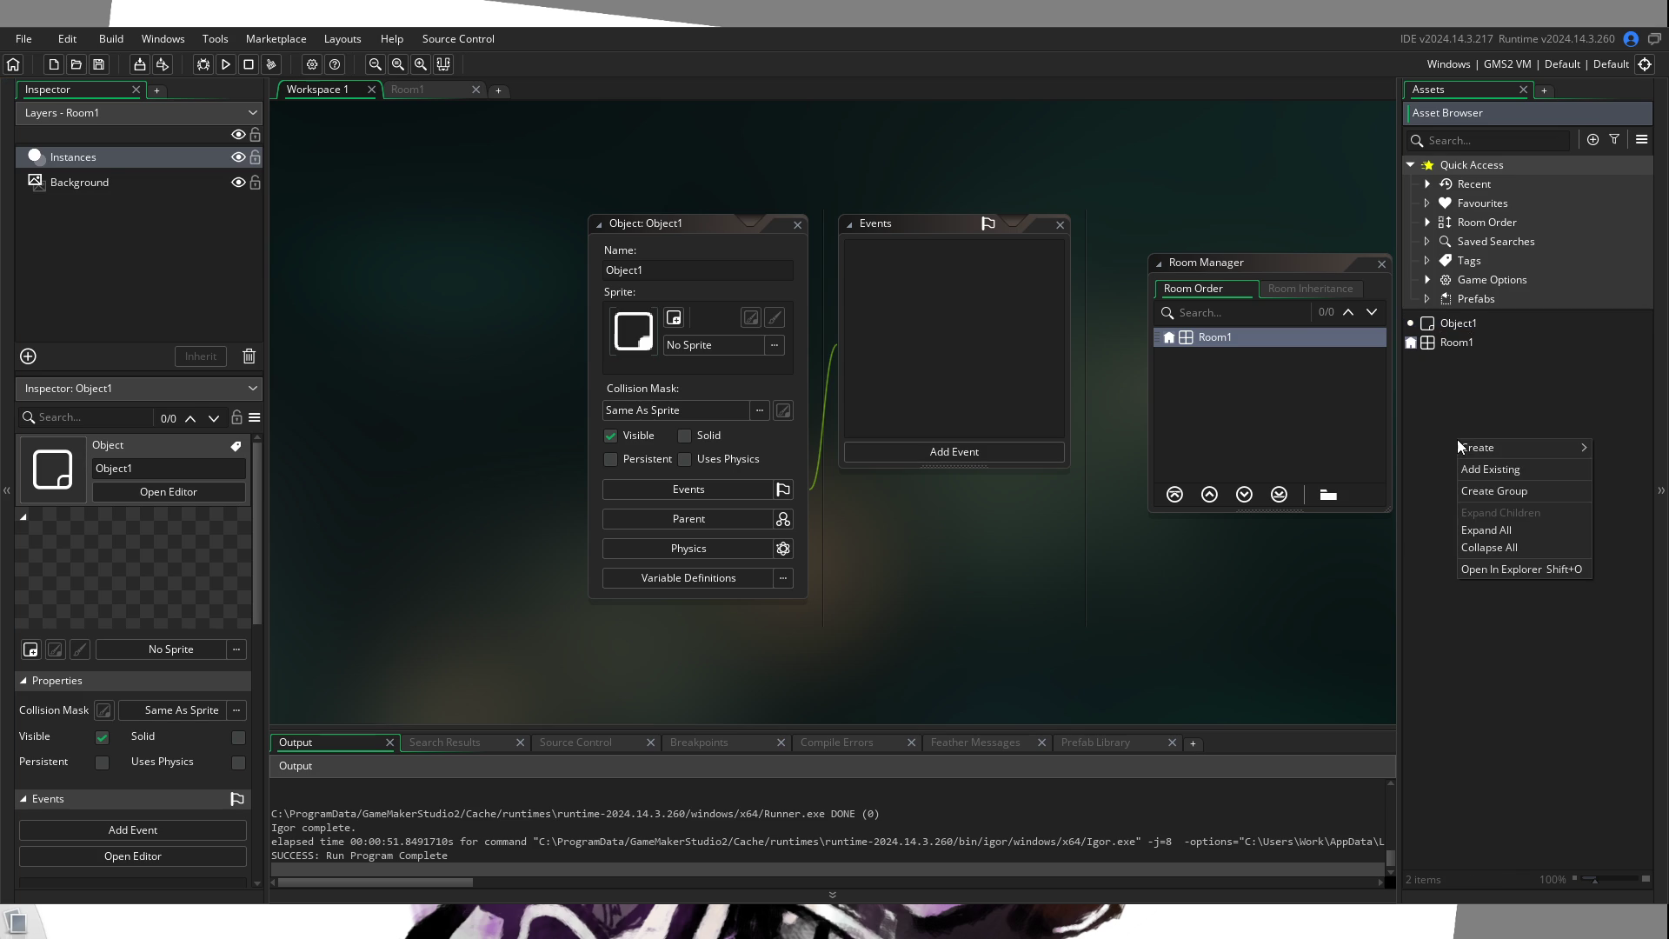
Step: Dismiss the asset menu without creating anything and open Object1's Add Event list
mouse_move(1489, 448)
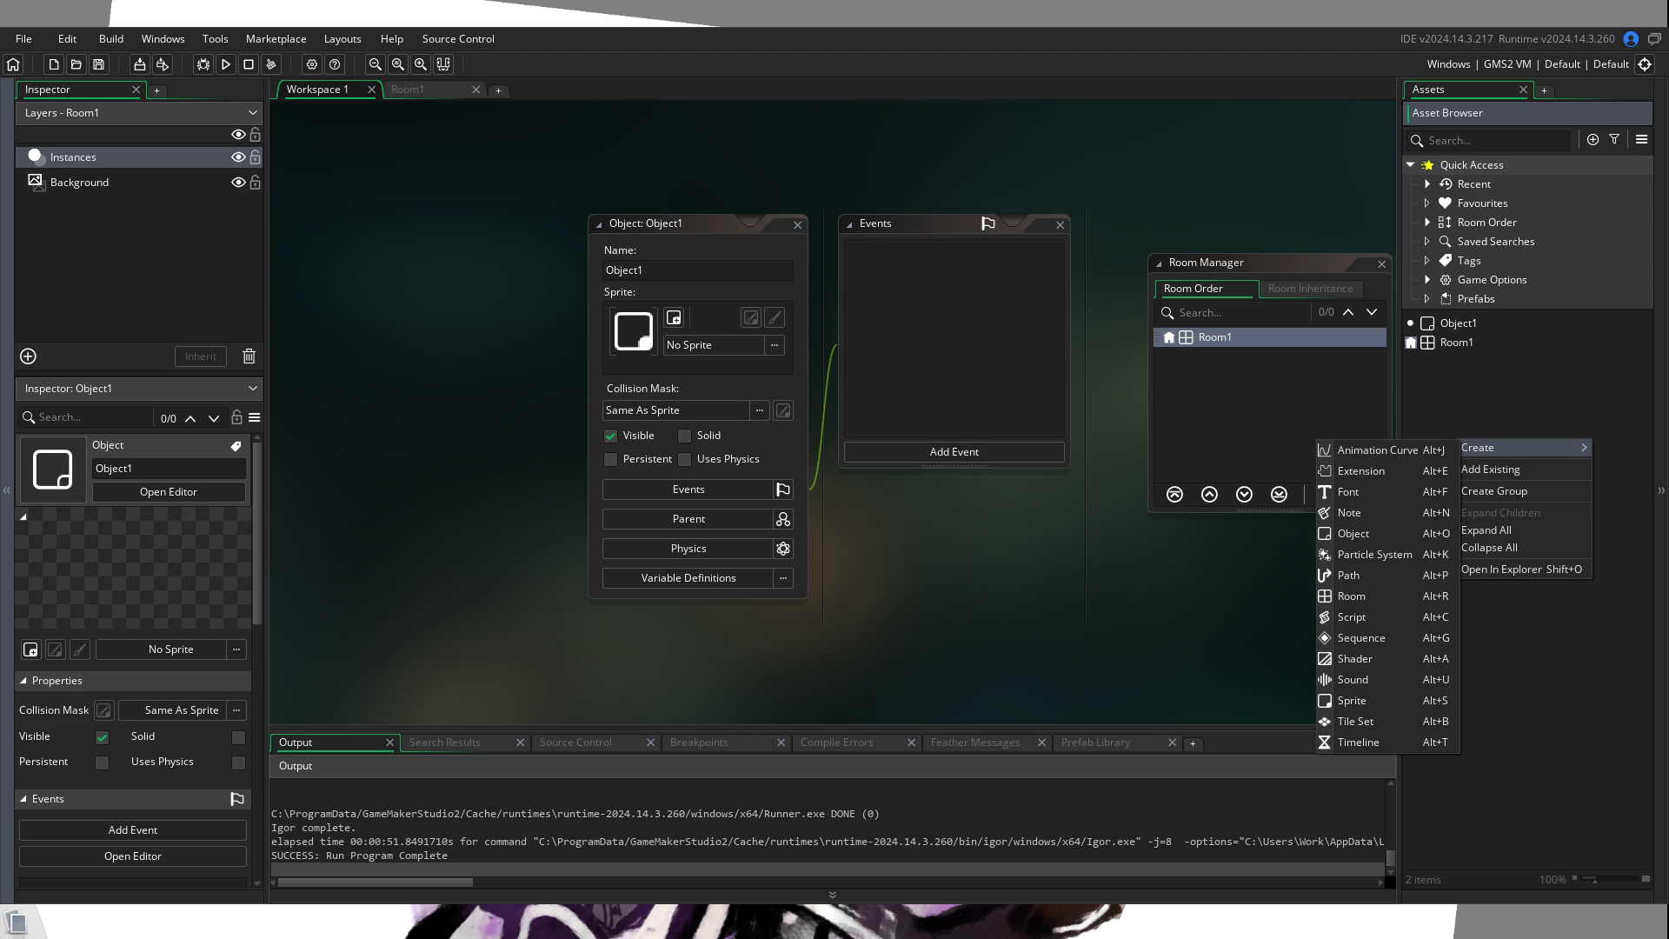
click(994, 335)
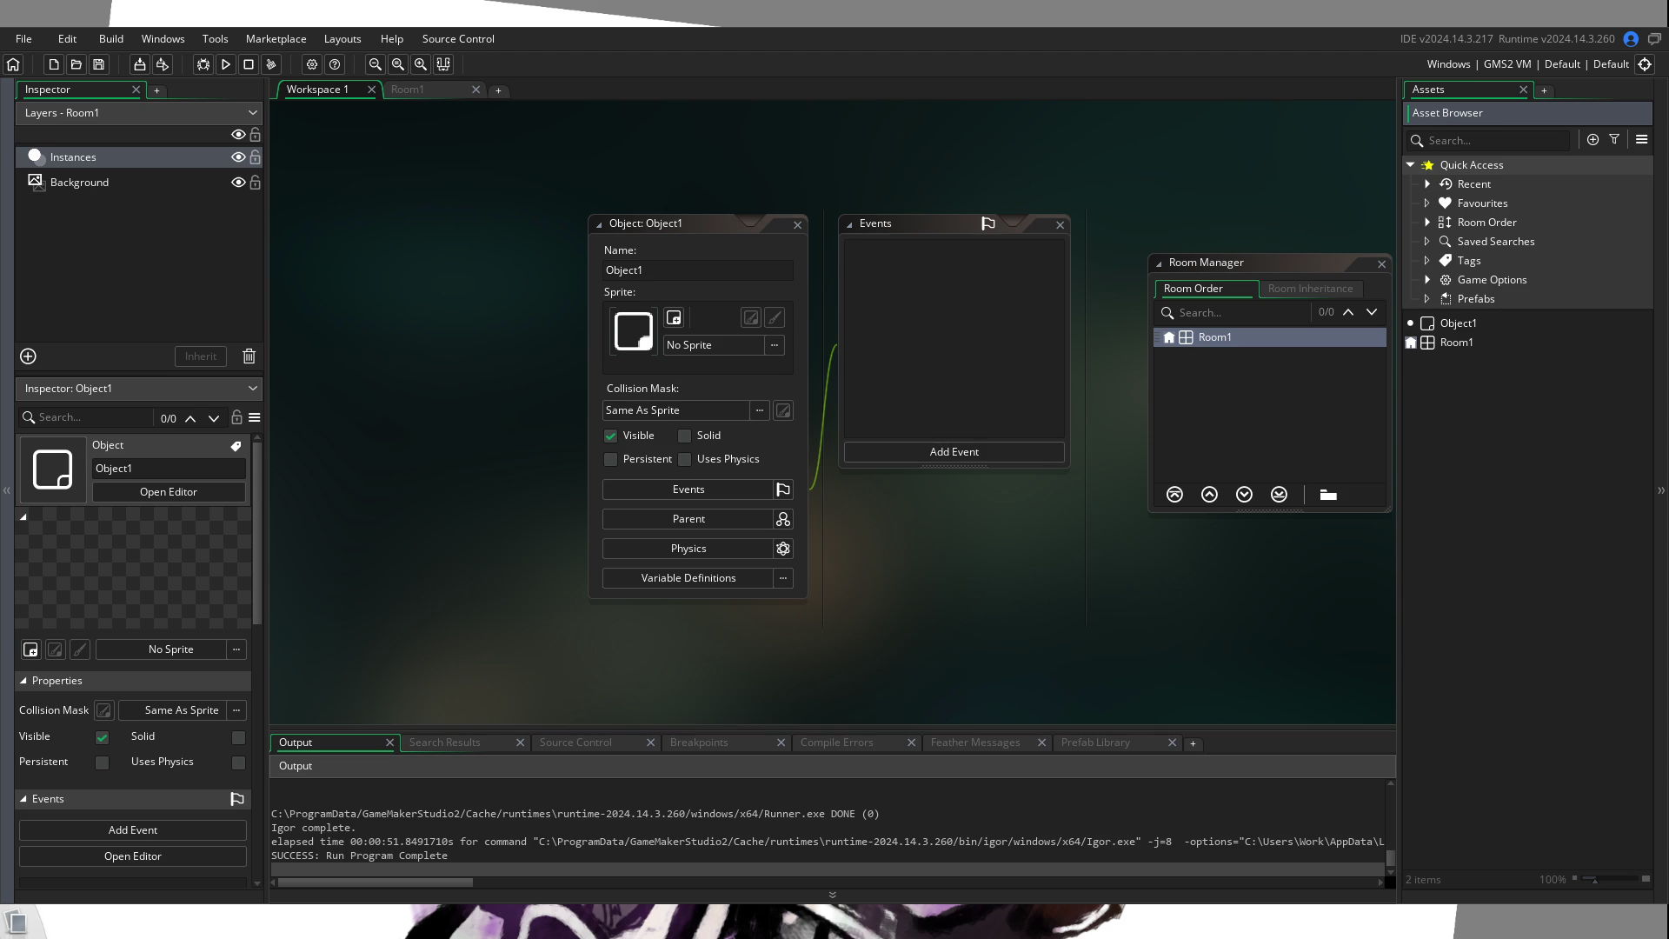
click(1023, 449)
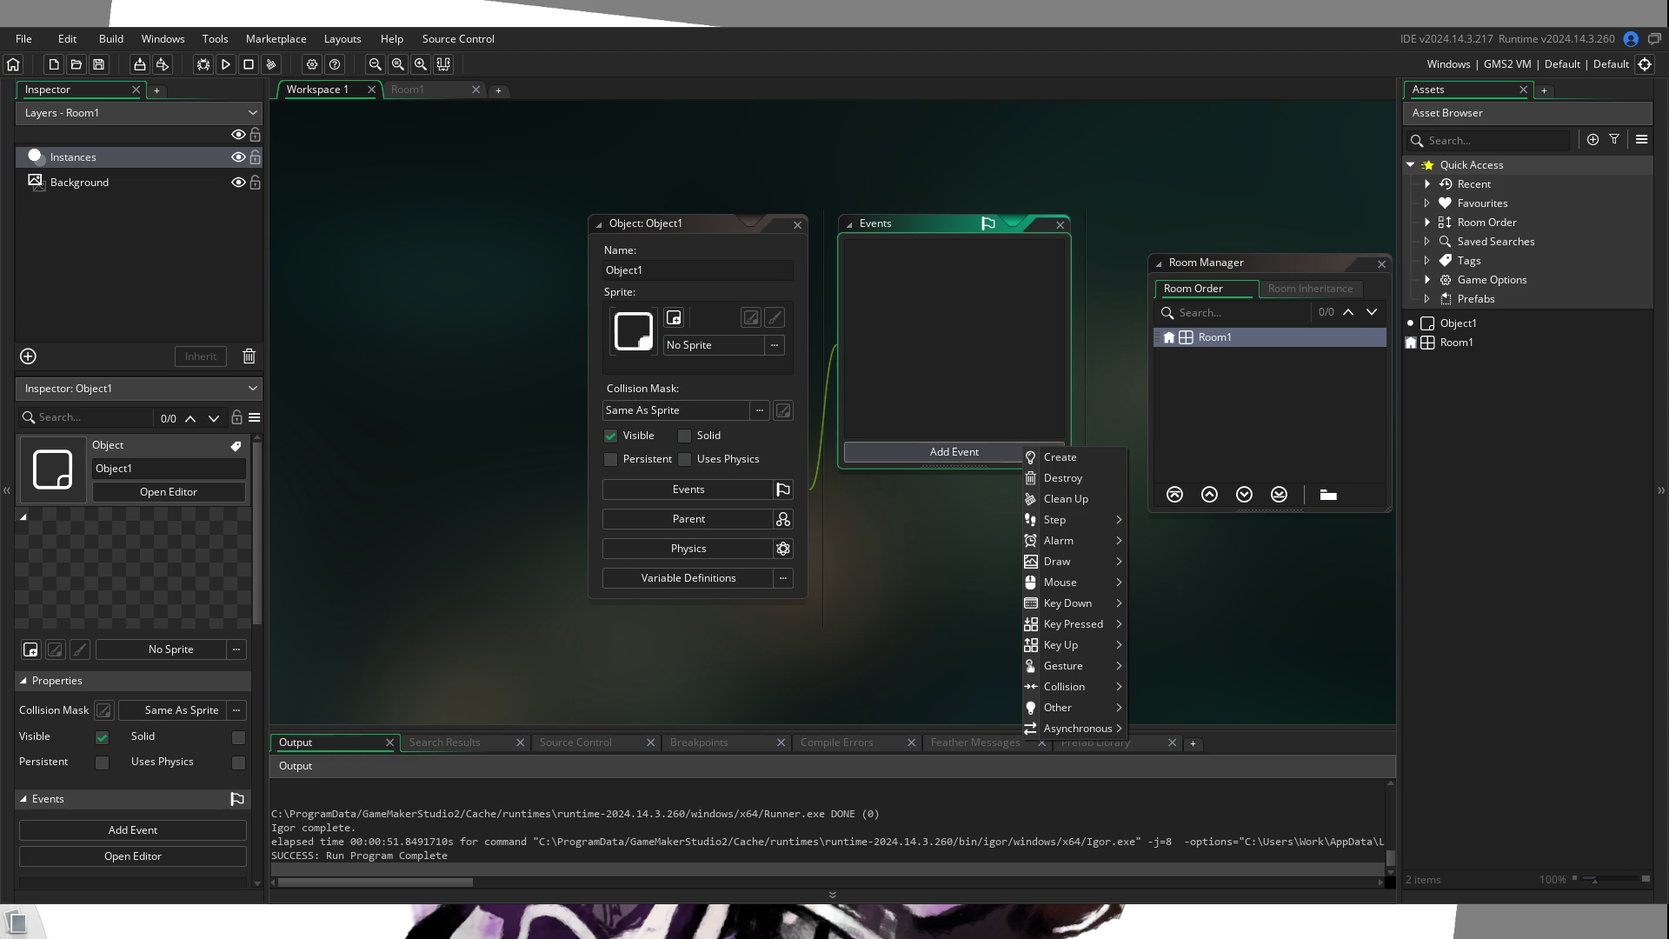
Step: Add a Create event to Object1 using GML Code, with Don't ask again ever ticked
click(1073, 457)
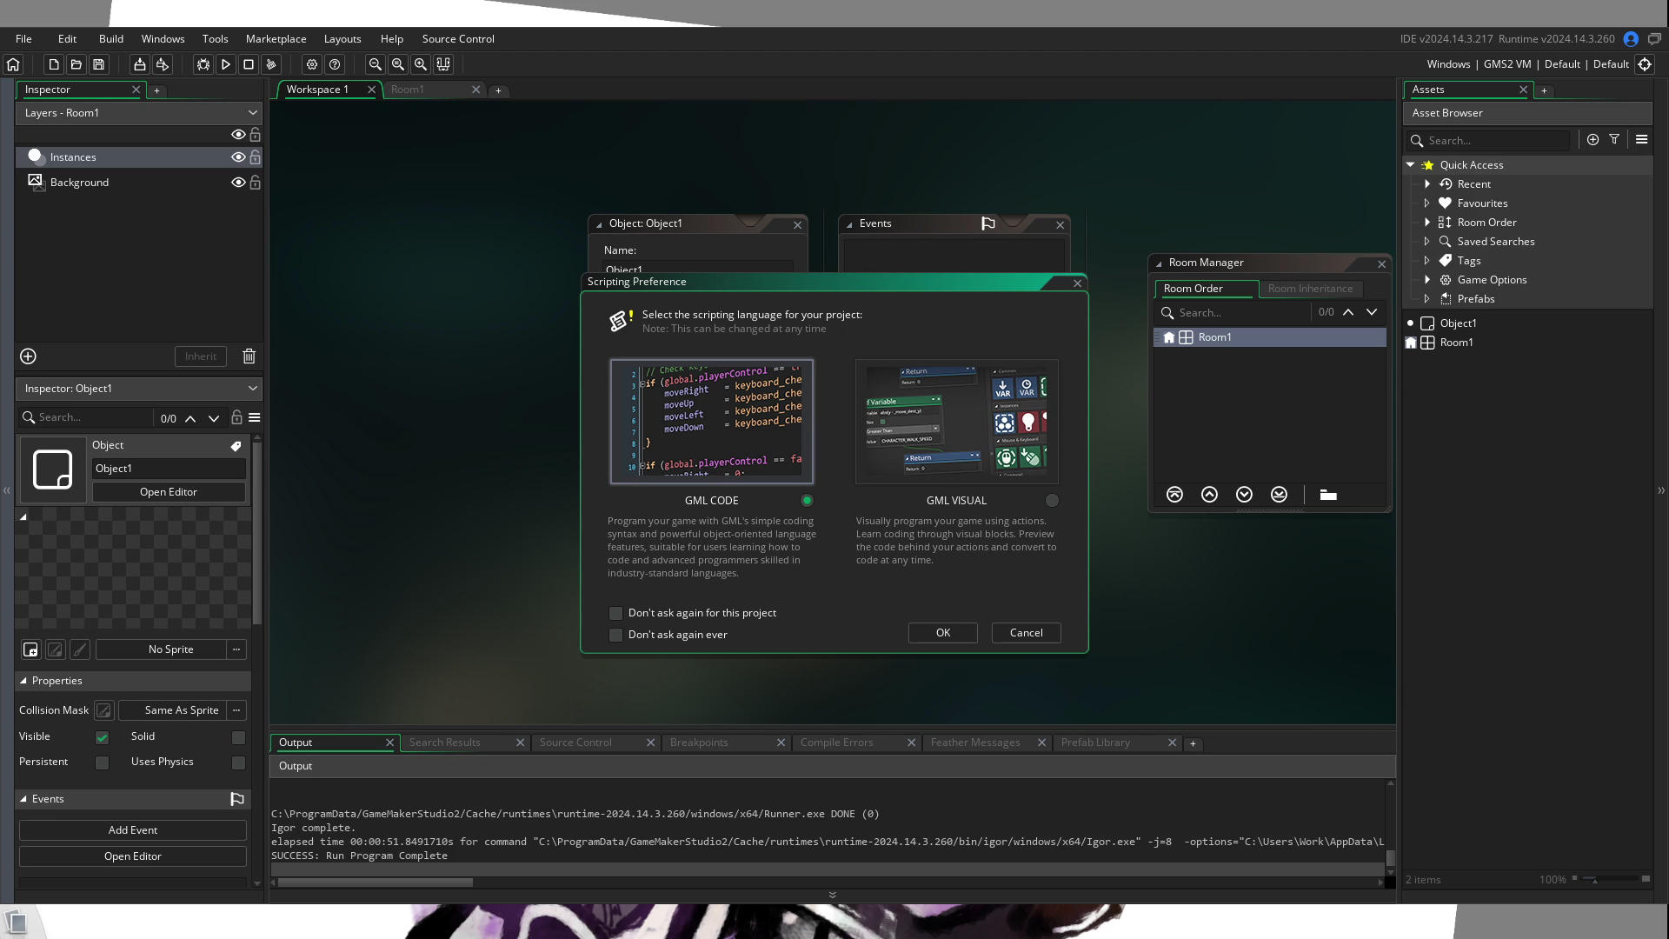
click(628, 634)
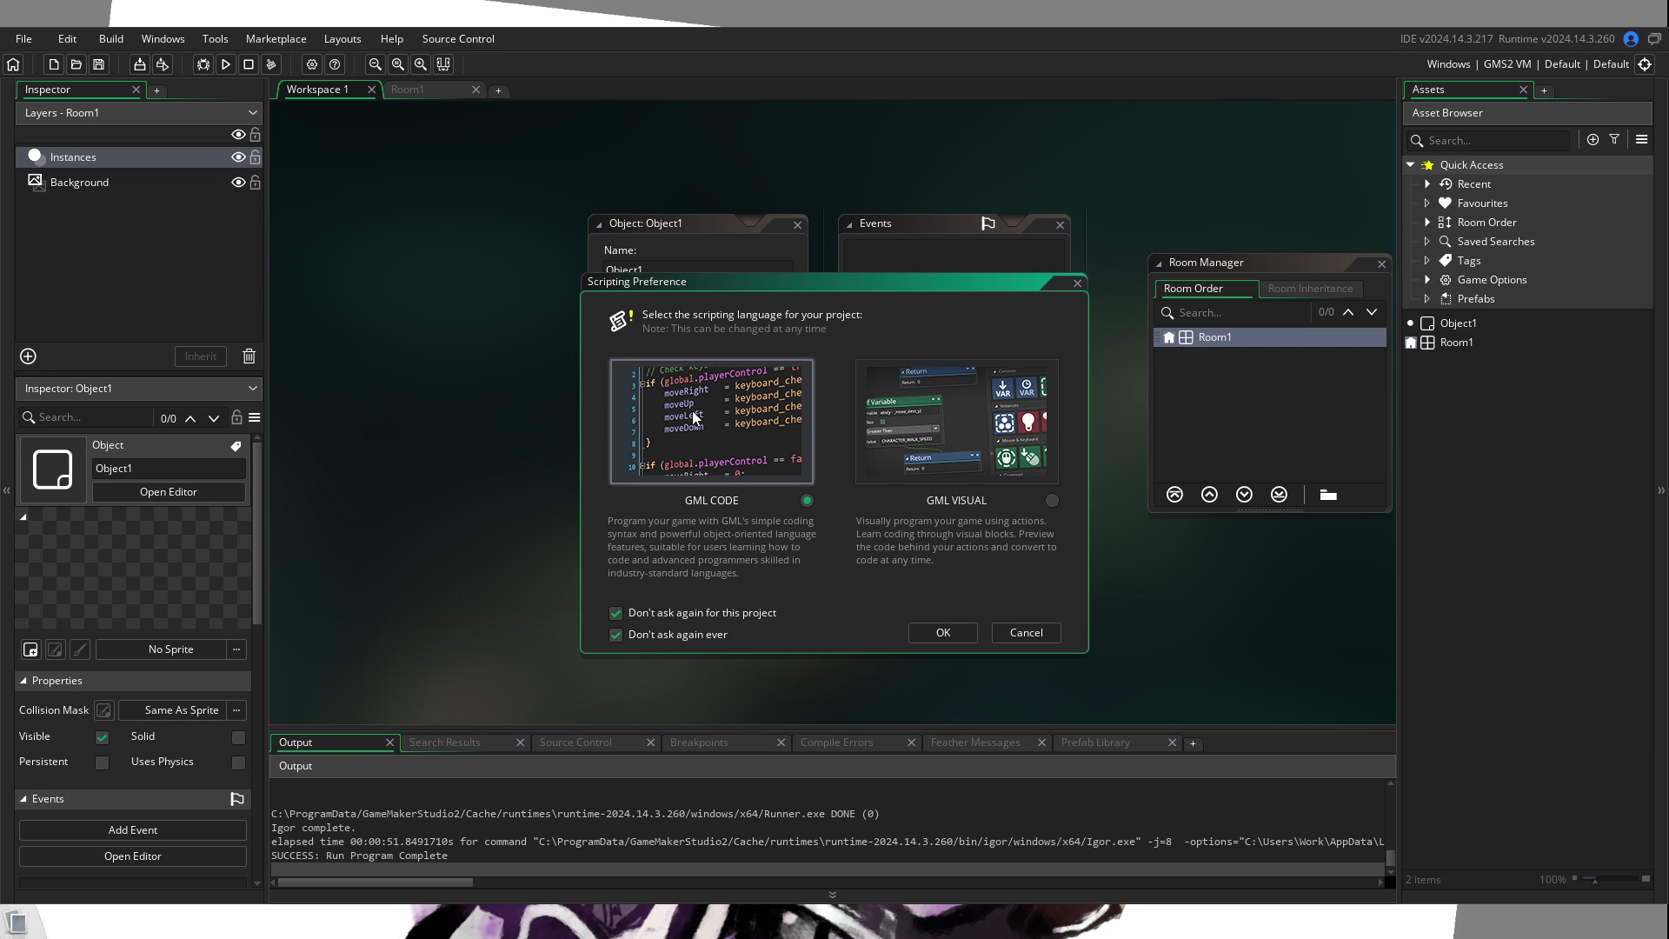
click(951, 635)
Step: Recentre the workspace on Object1's editor and close the Room Manager
mouse_move(902, 621)
mouse_down()
mouse_move(403, 565)
mouse_move(606, 578)
mouse_move(580, 566)
mouse_up()
drag(402, 592, 287, 541)
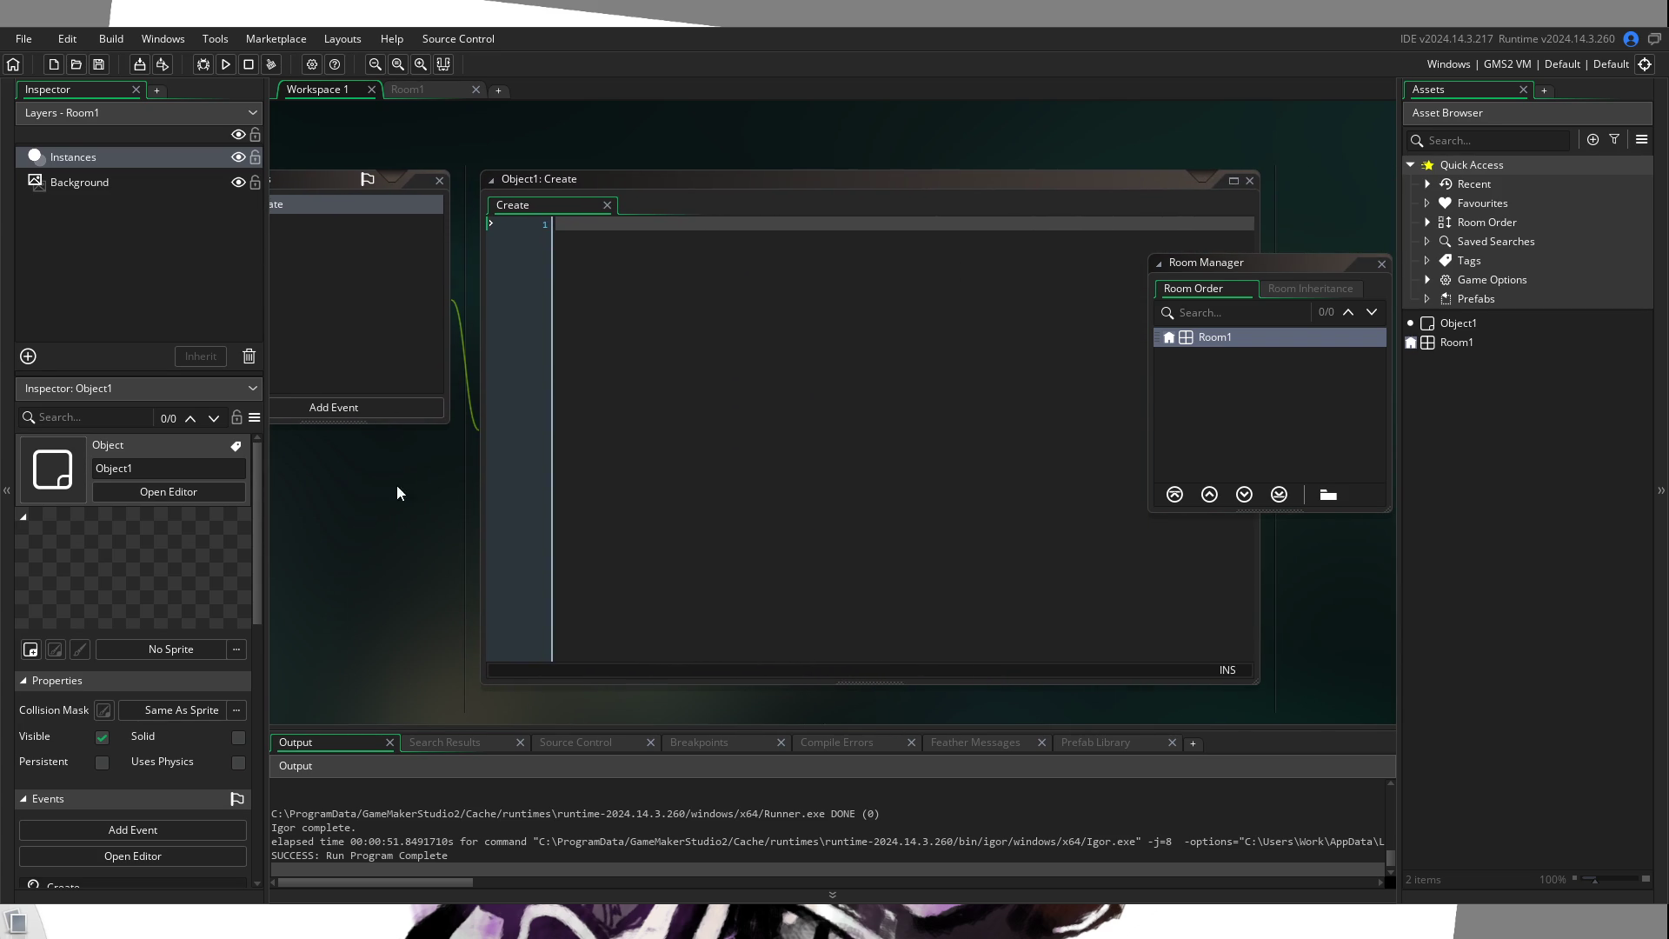
click(1381, 264)
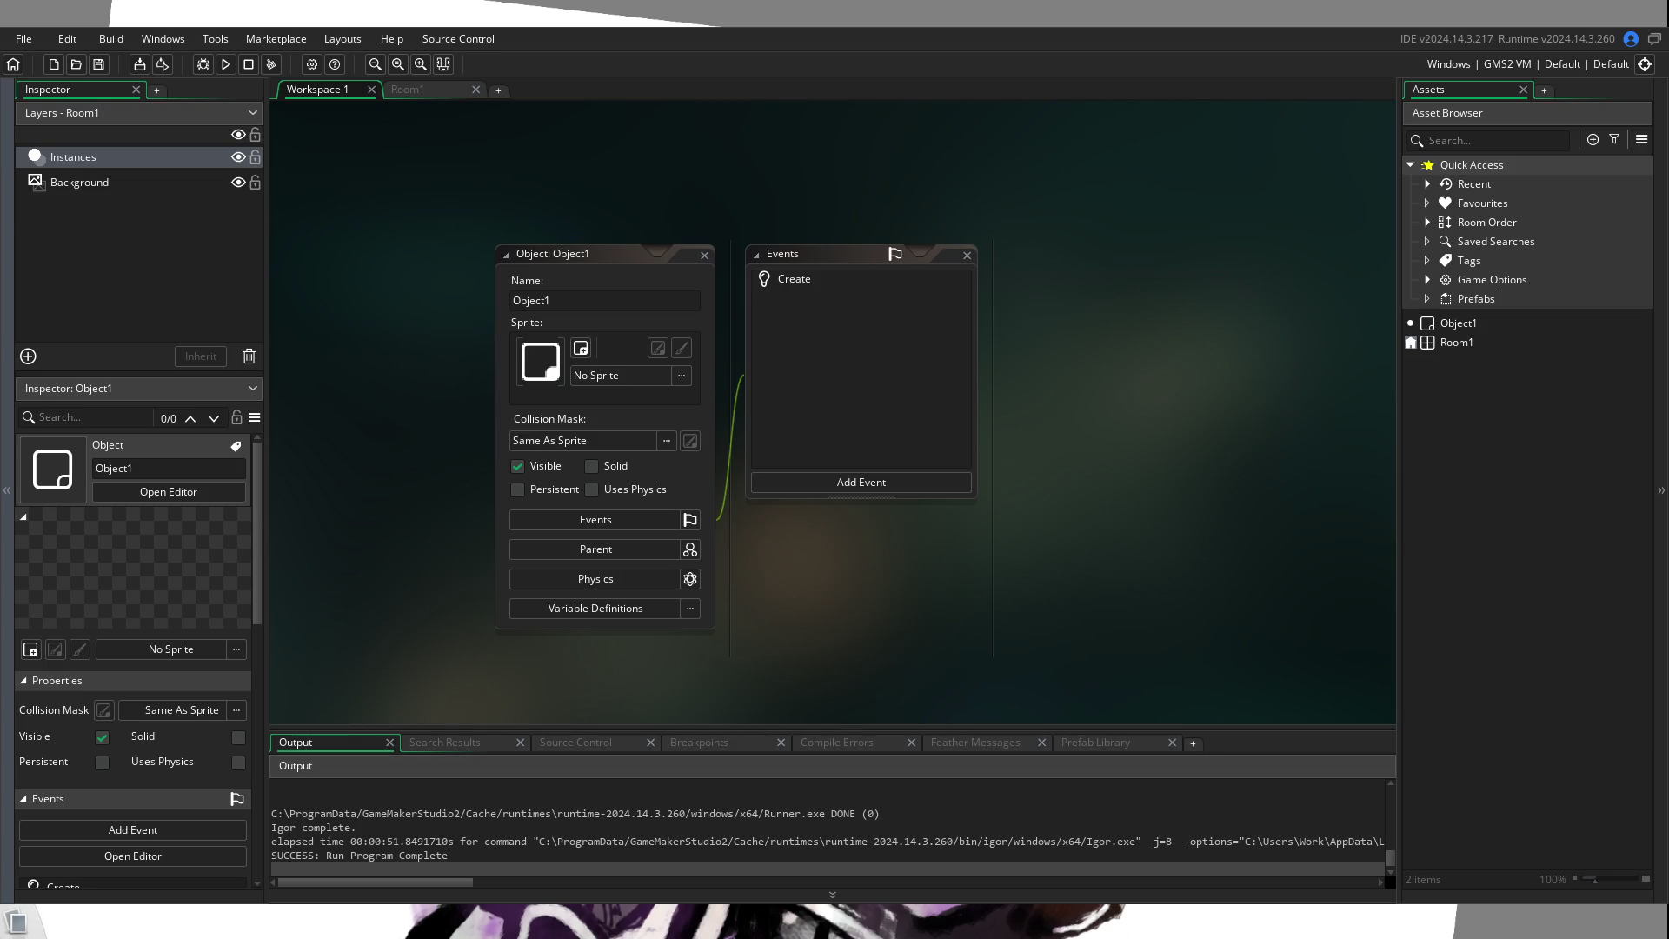
Step: Open Object1's Create event script in the code editor
double_click(866, 284)
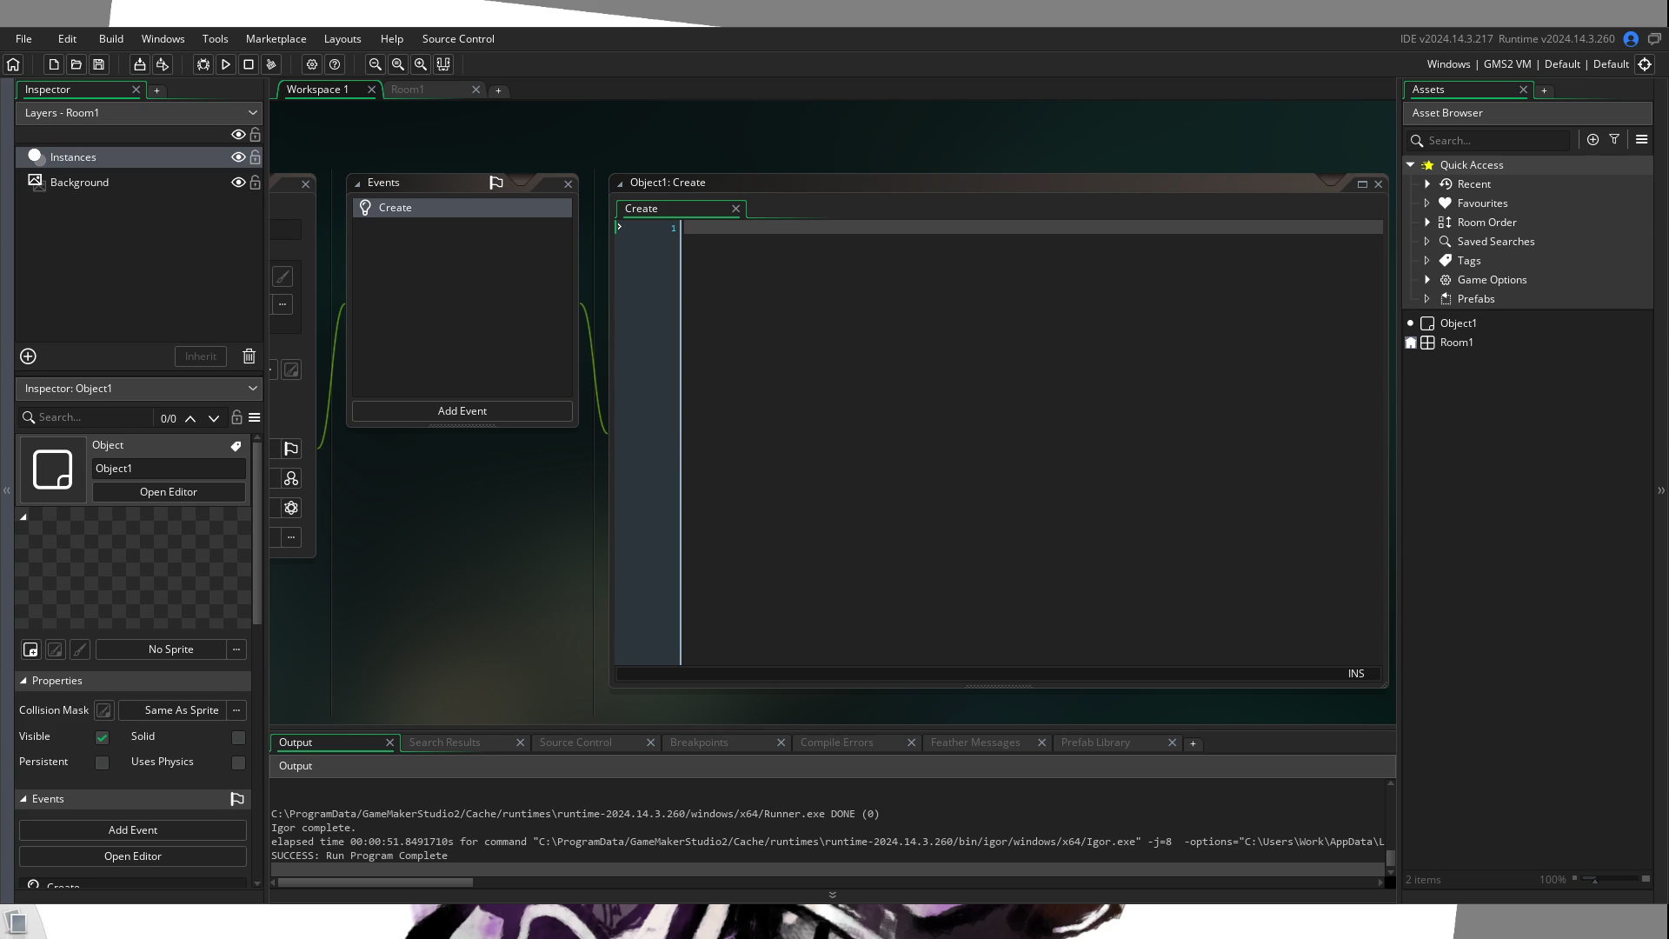
mouse_move(460, 556)
mouse_down()
mouse_move(661, 560)
mouse_move(501, 544)
mouse_move(626, 563)
mouse_move(515, 543)
mouse_move(614, 545)
mouse_move(593, 560)
mouse_move(656, 582)
mouse_move(716, 569)
mouse_move(699, 501)
mouse_move(723, 563)
mouse_move(673, 571)
mouse_up()
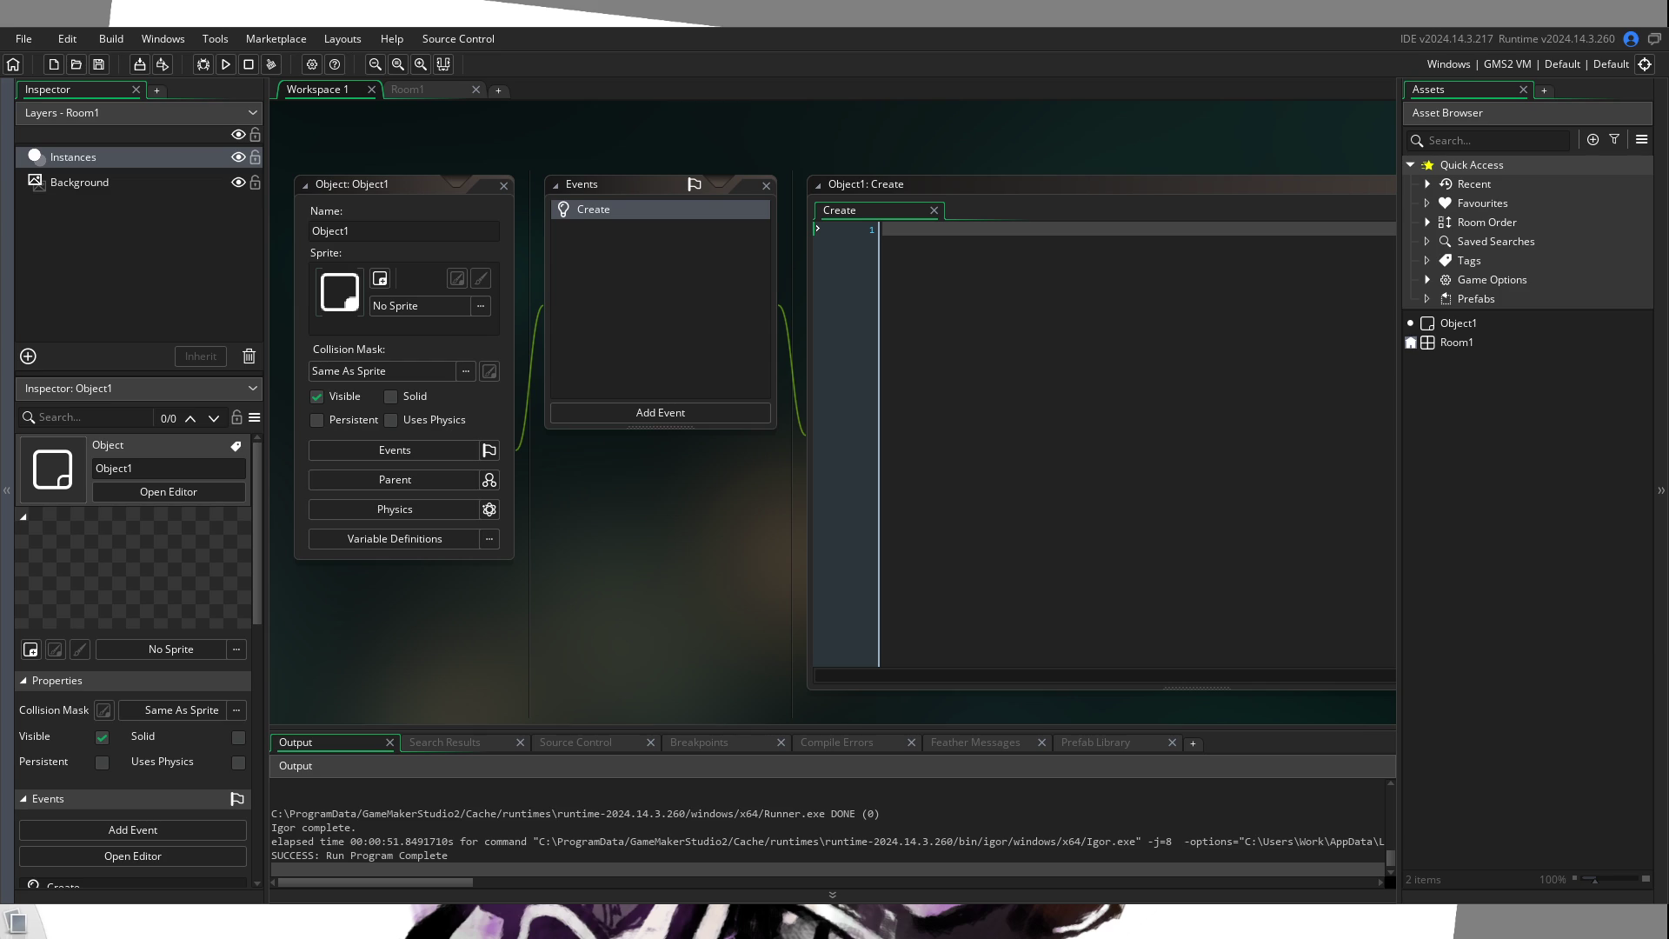
Step: Write show_message("UwU Hewwo World!"); in the Create event code, using autocomplete for show_message
click(753, 216)
text(s)
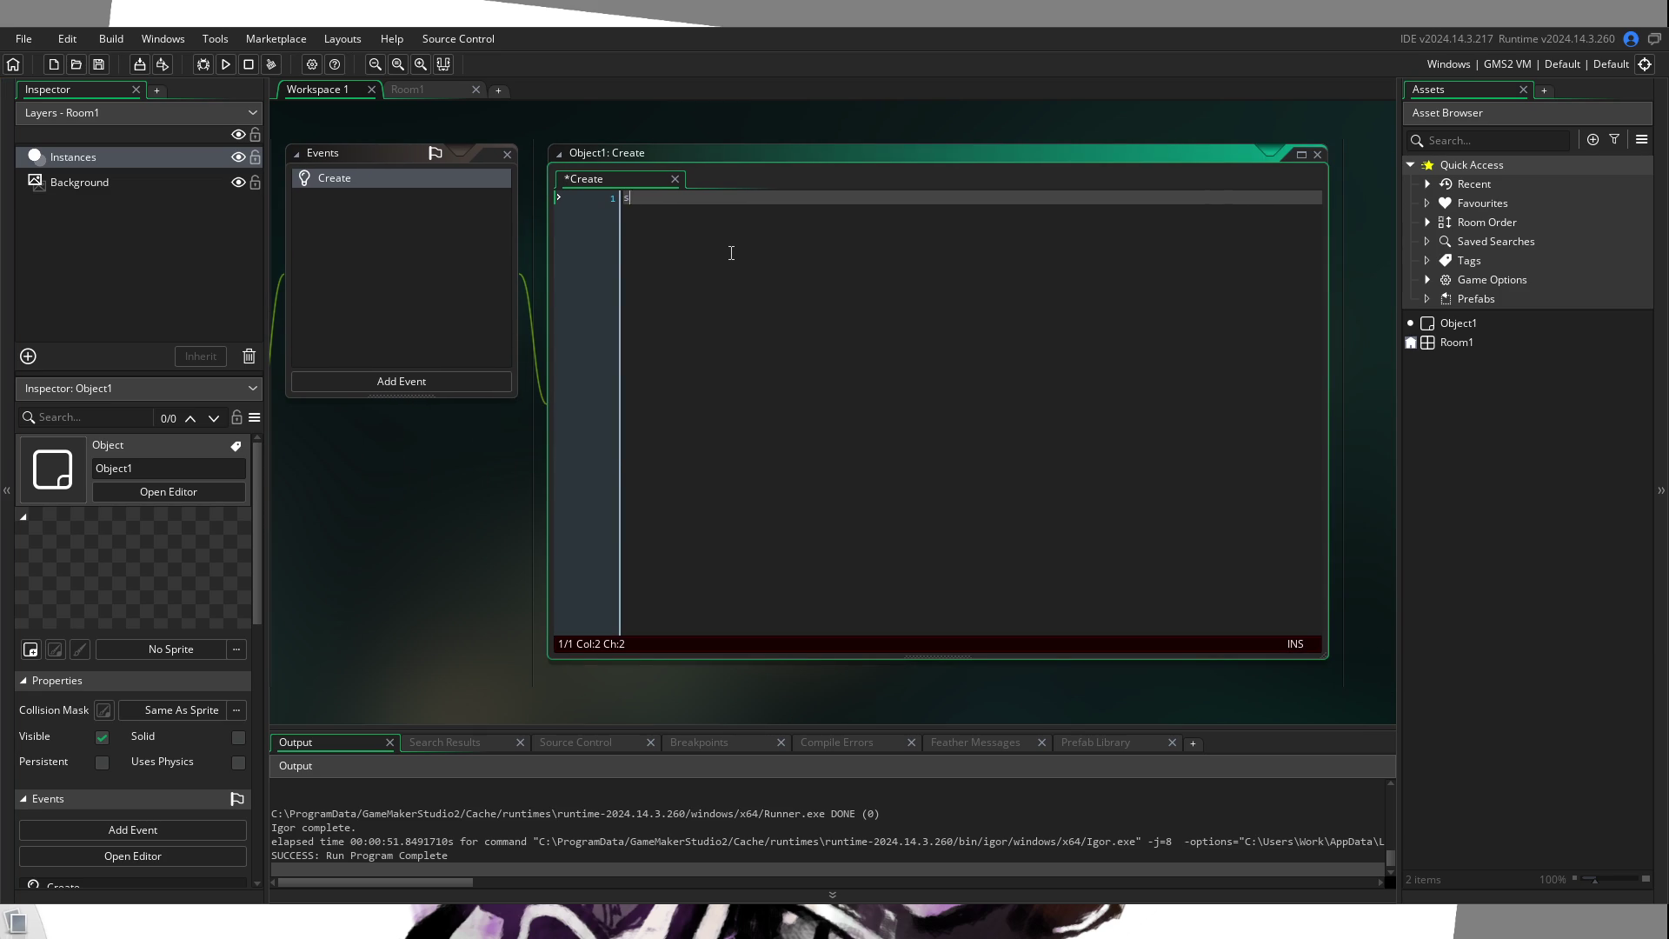
text(how_mess)
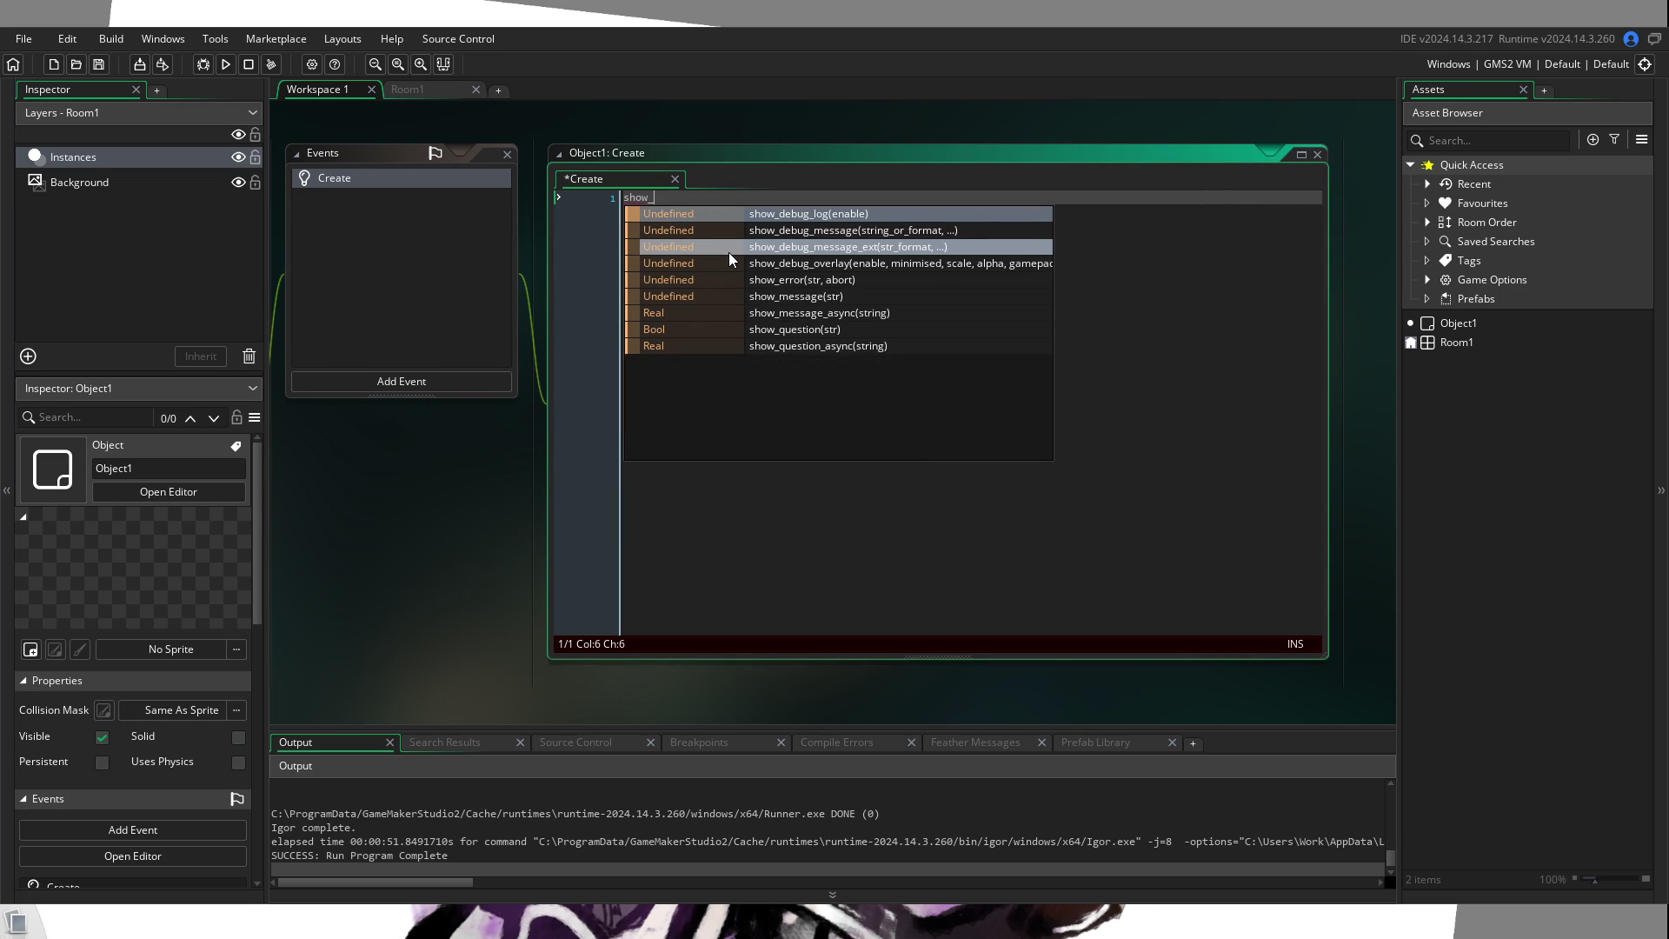
key(Return)
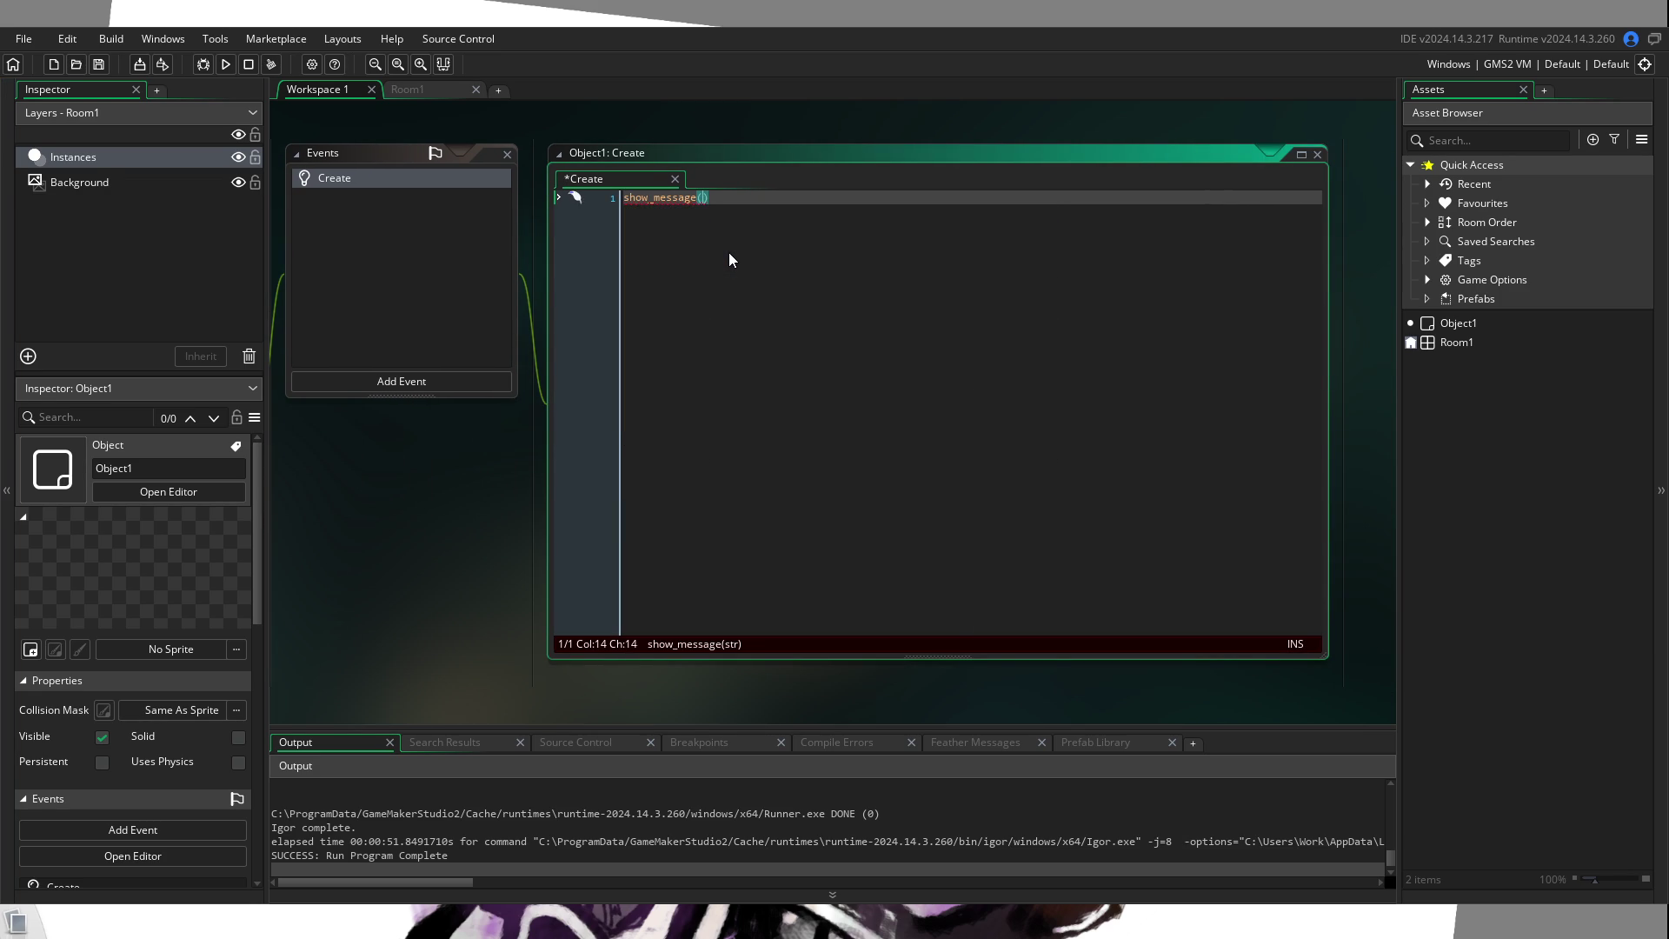
text(("")
key(Left)
text(UwU)
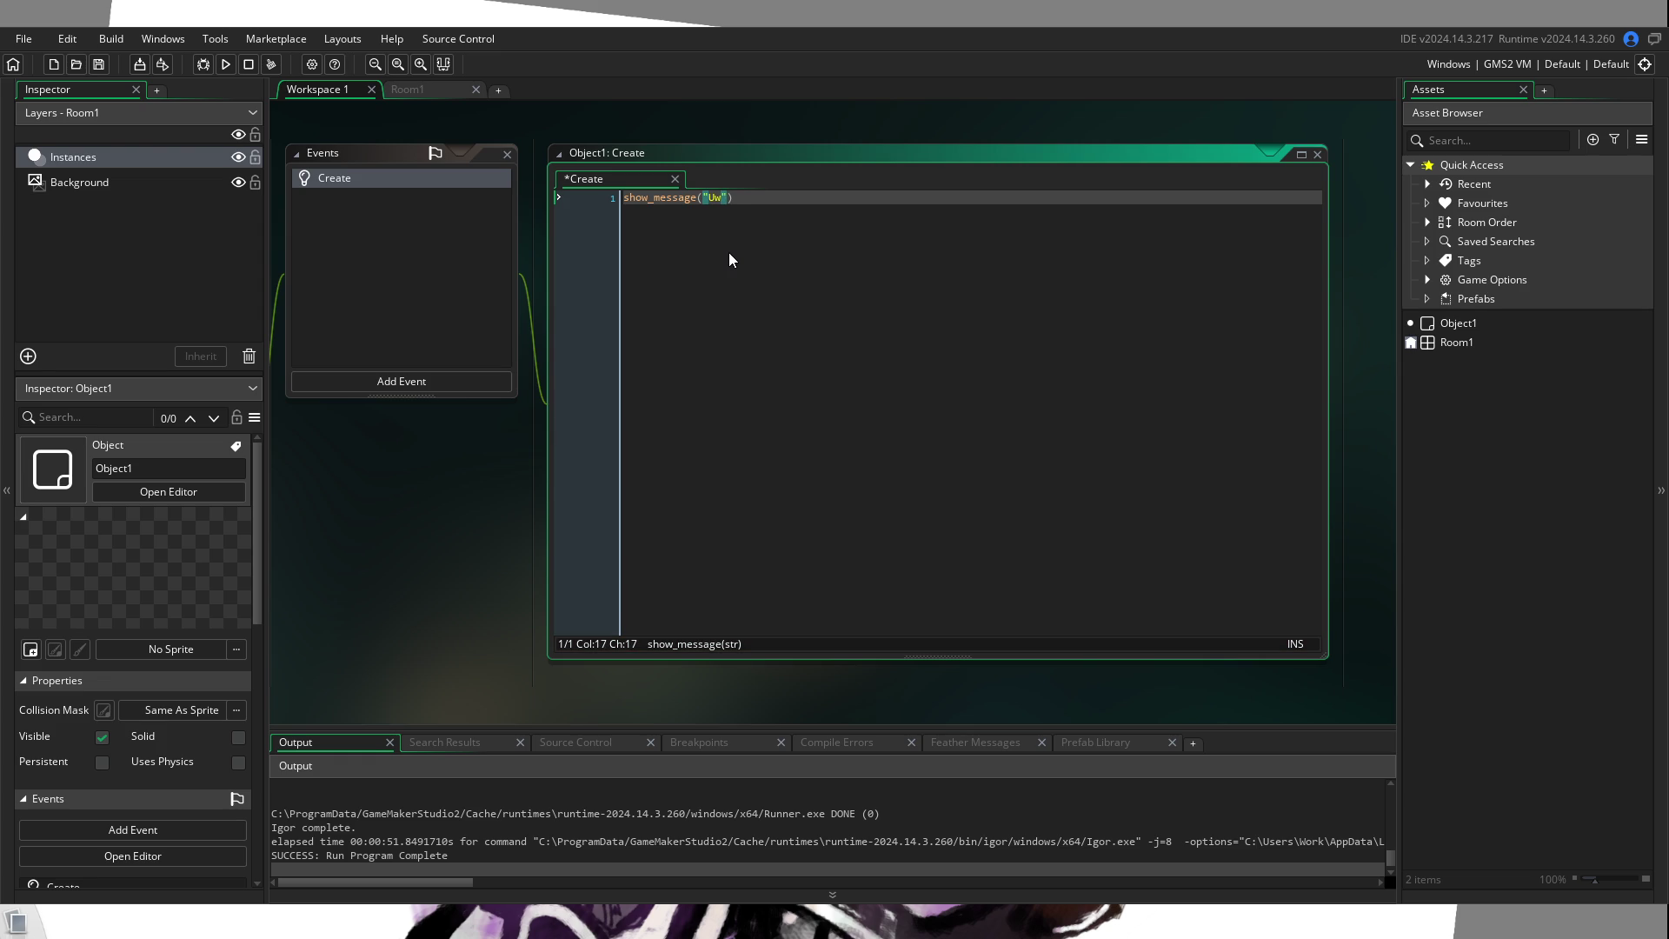
text( Hewwo W)
text(orld)
text(!)
key(End)
text(;)
scroll(729, 260, up, 5)
scroll(794, 278, down, 3)
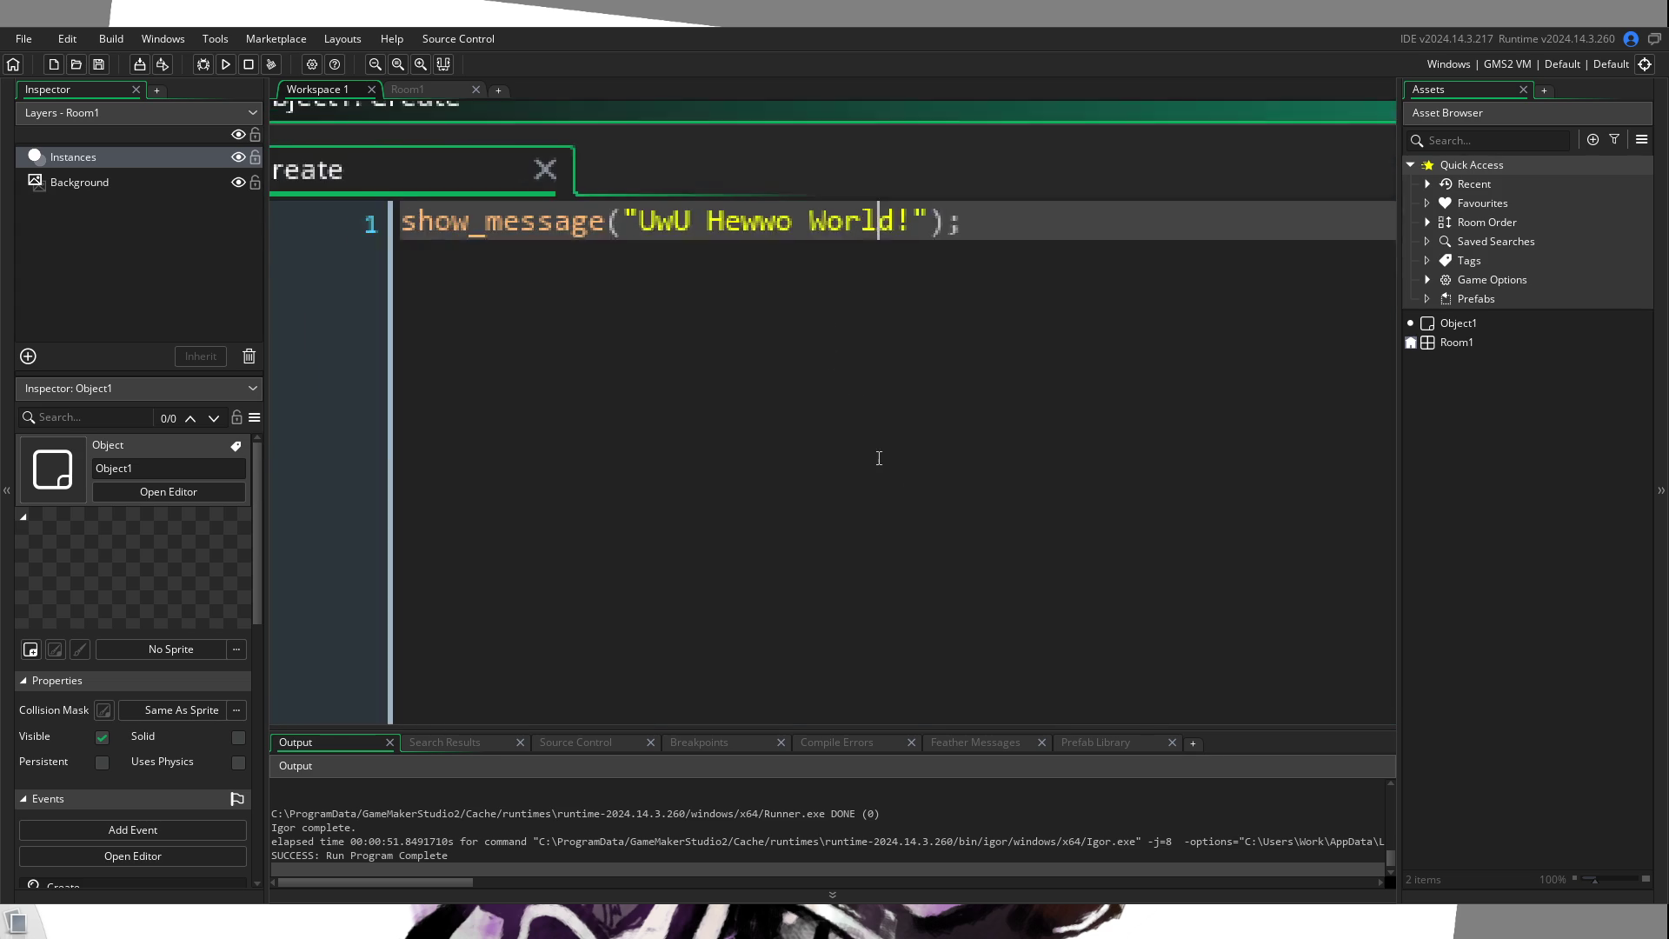
drag(980, 327, 383, 270)
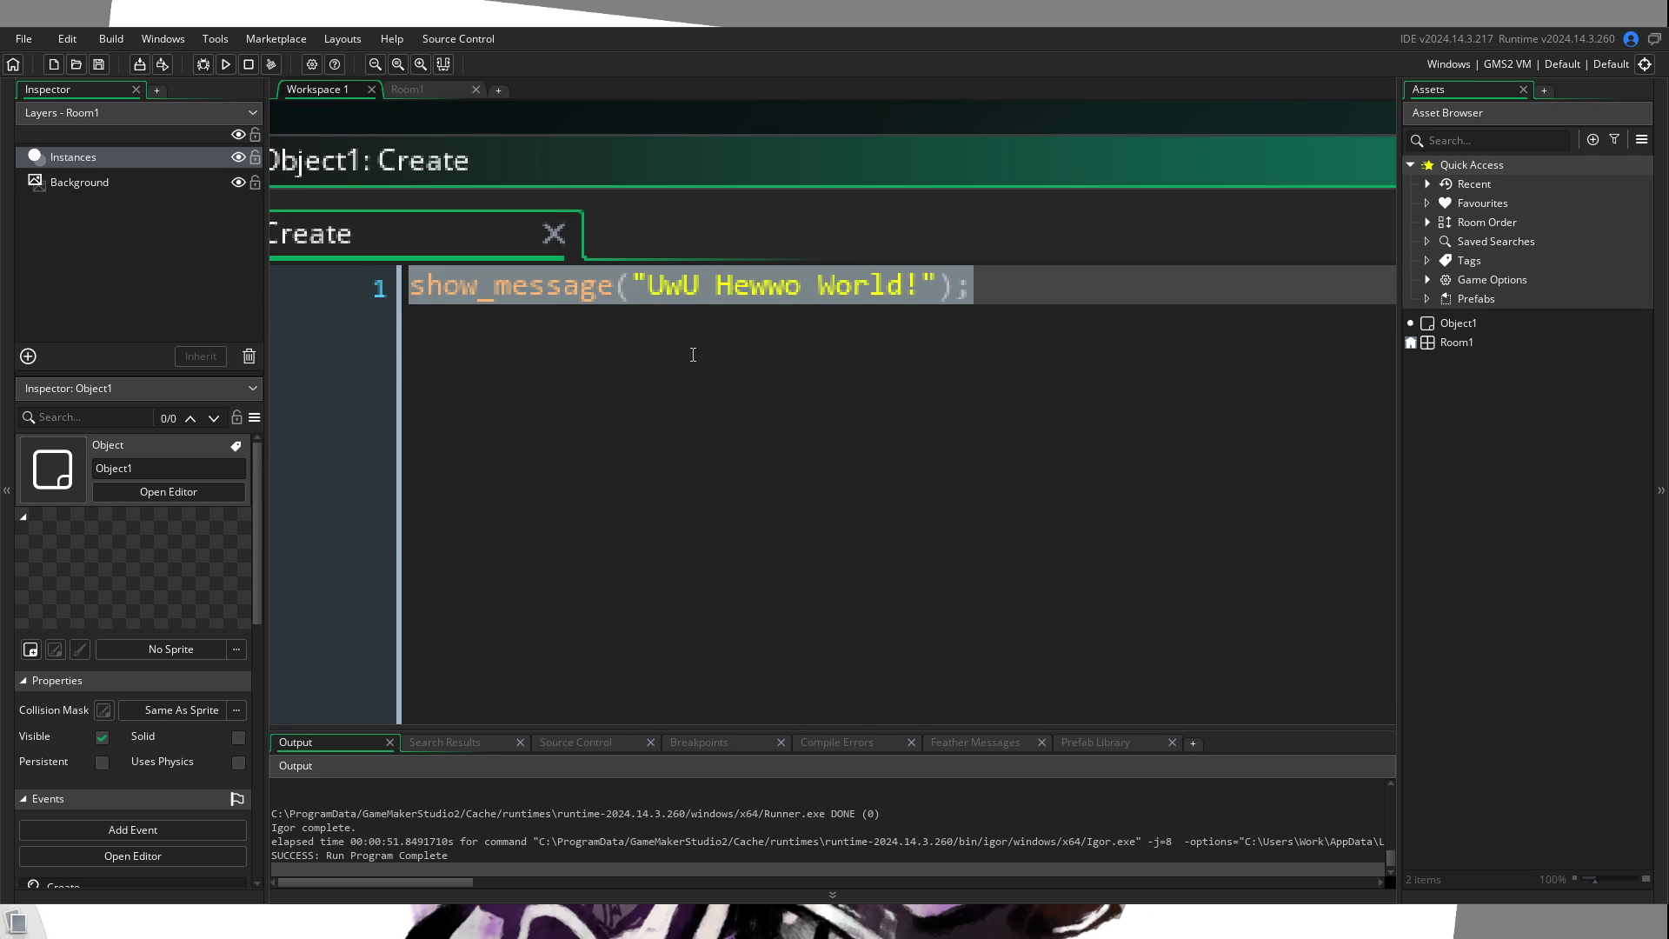
click(1023, 294)
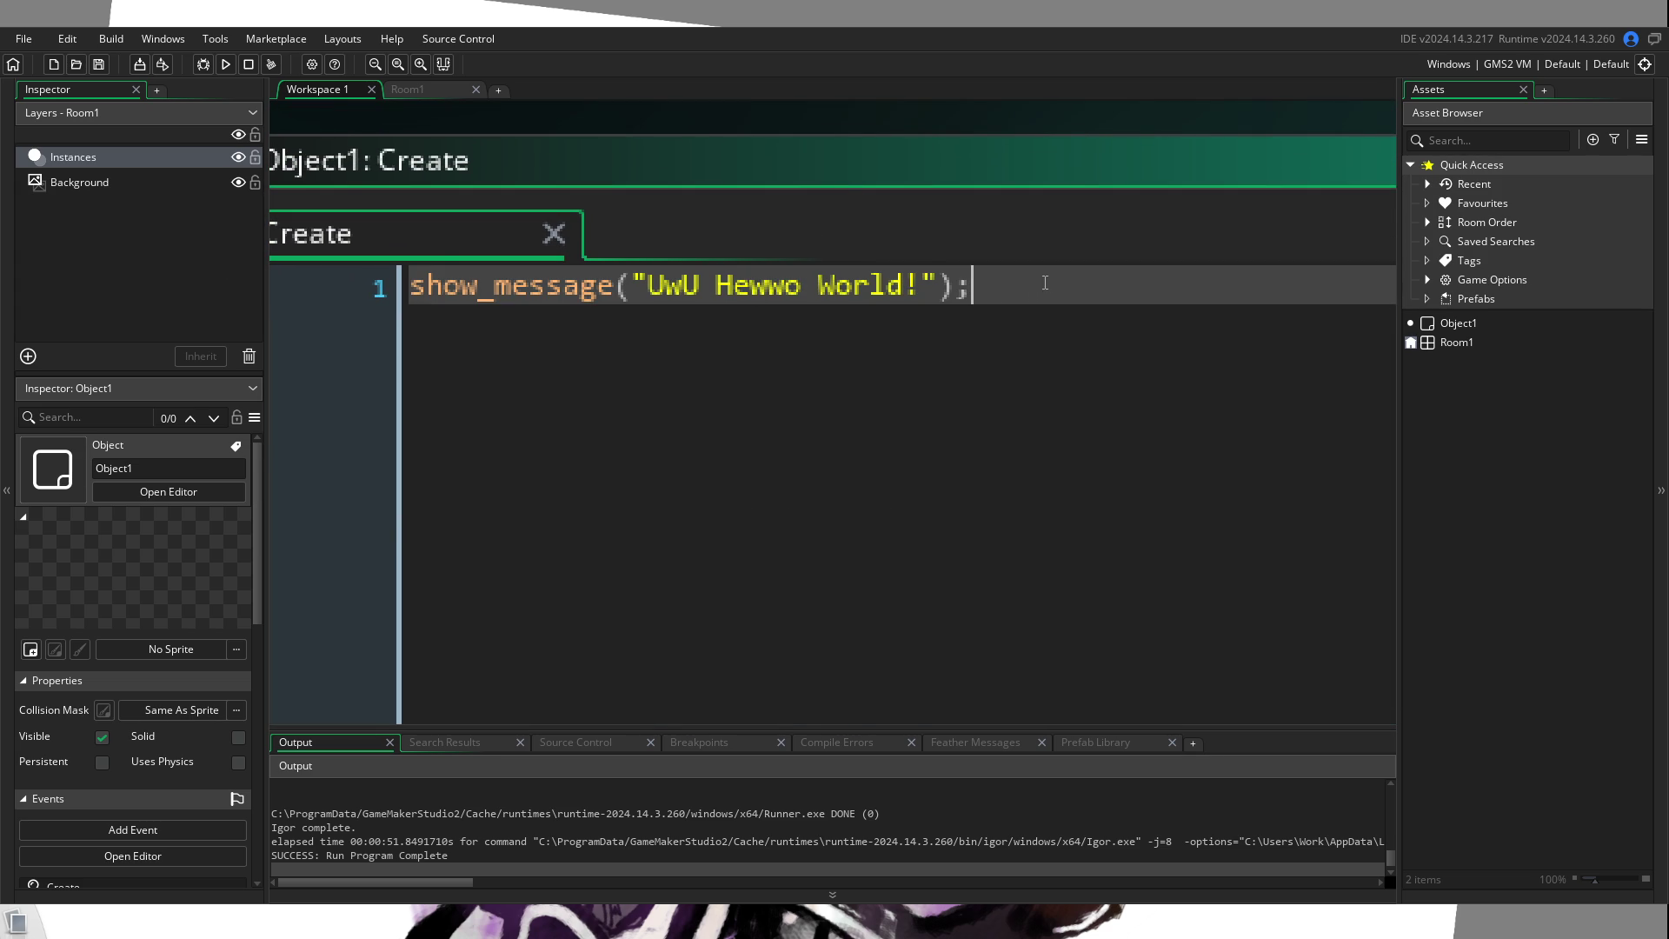
scroll(1034, 322, down, 5)
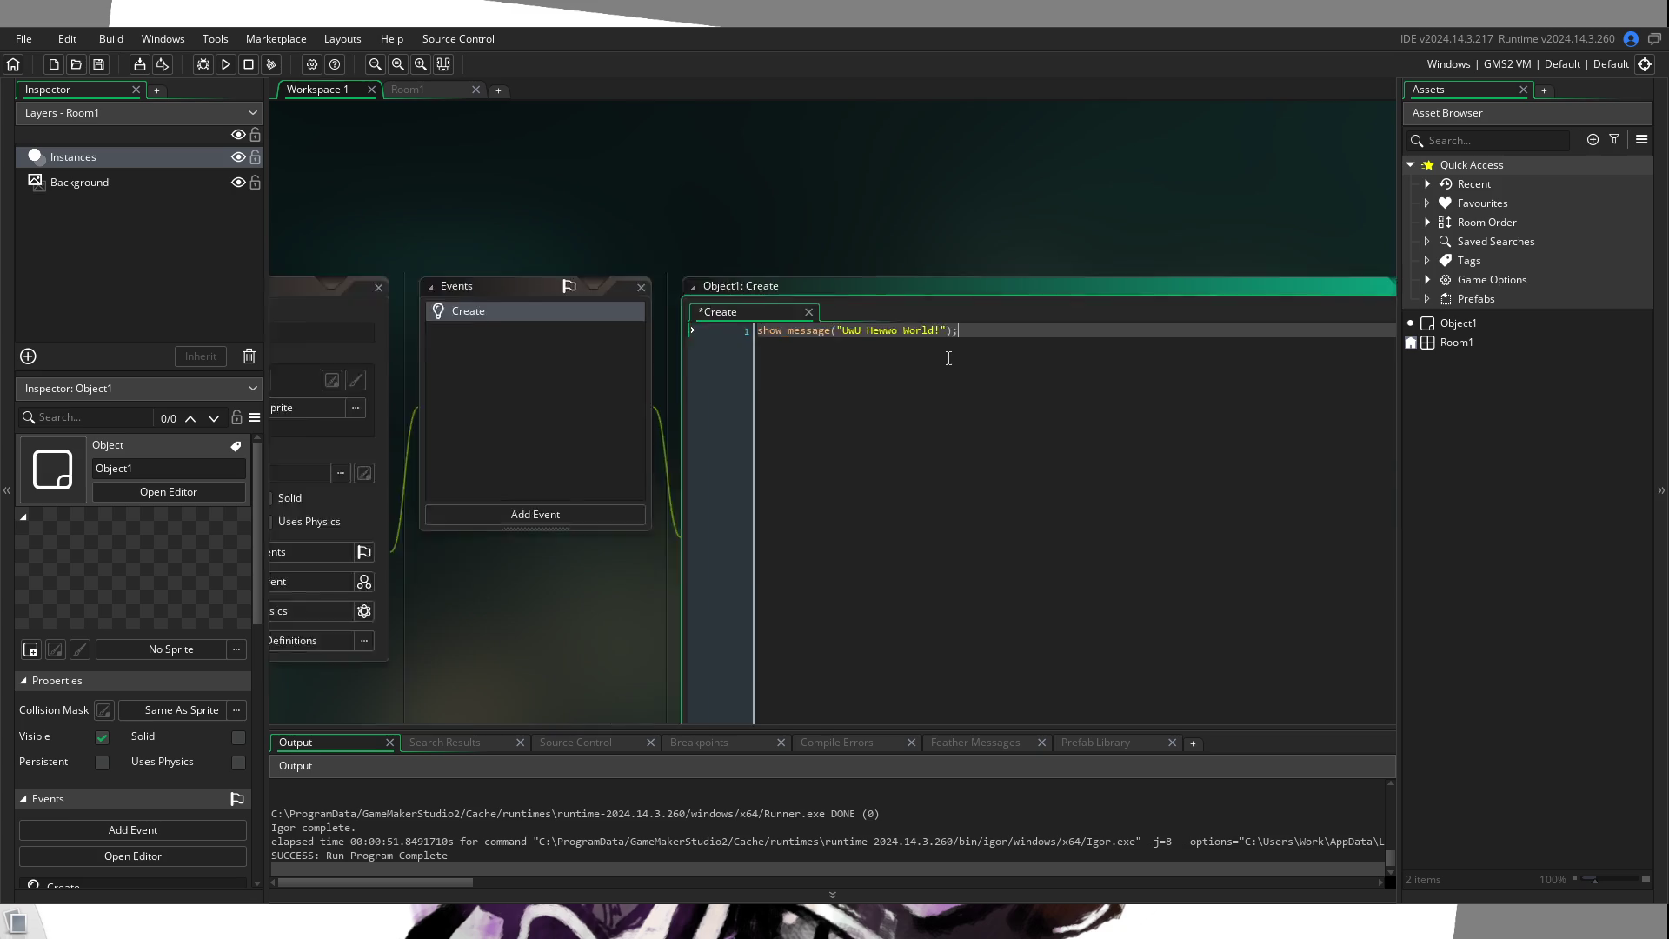
Step: Build and run the game to test the Create event message
scroll(897, 276, up, 4)
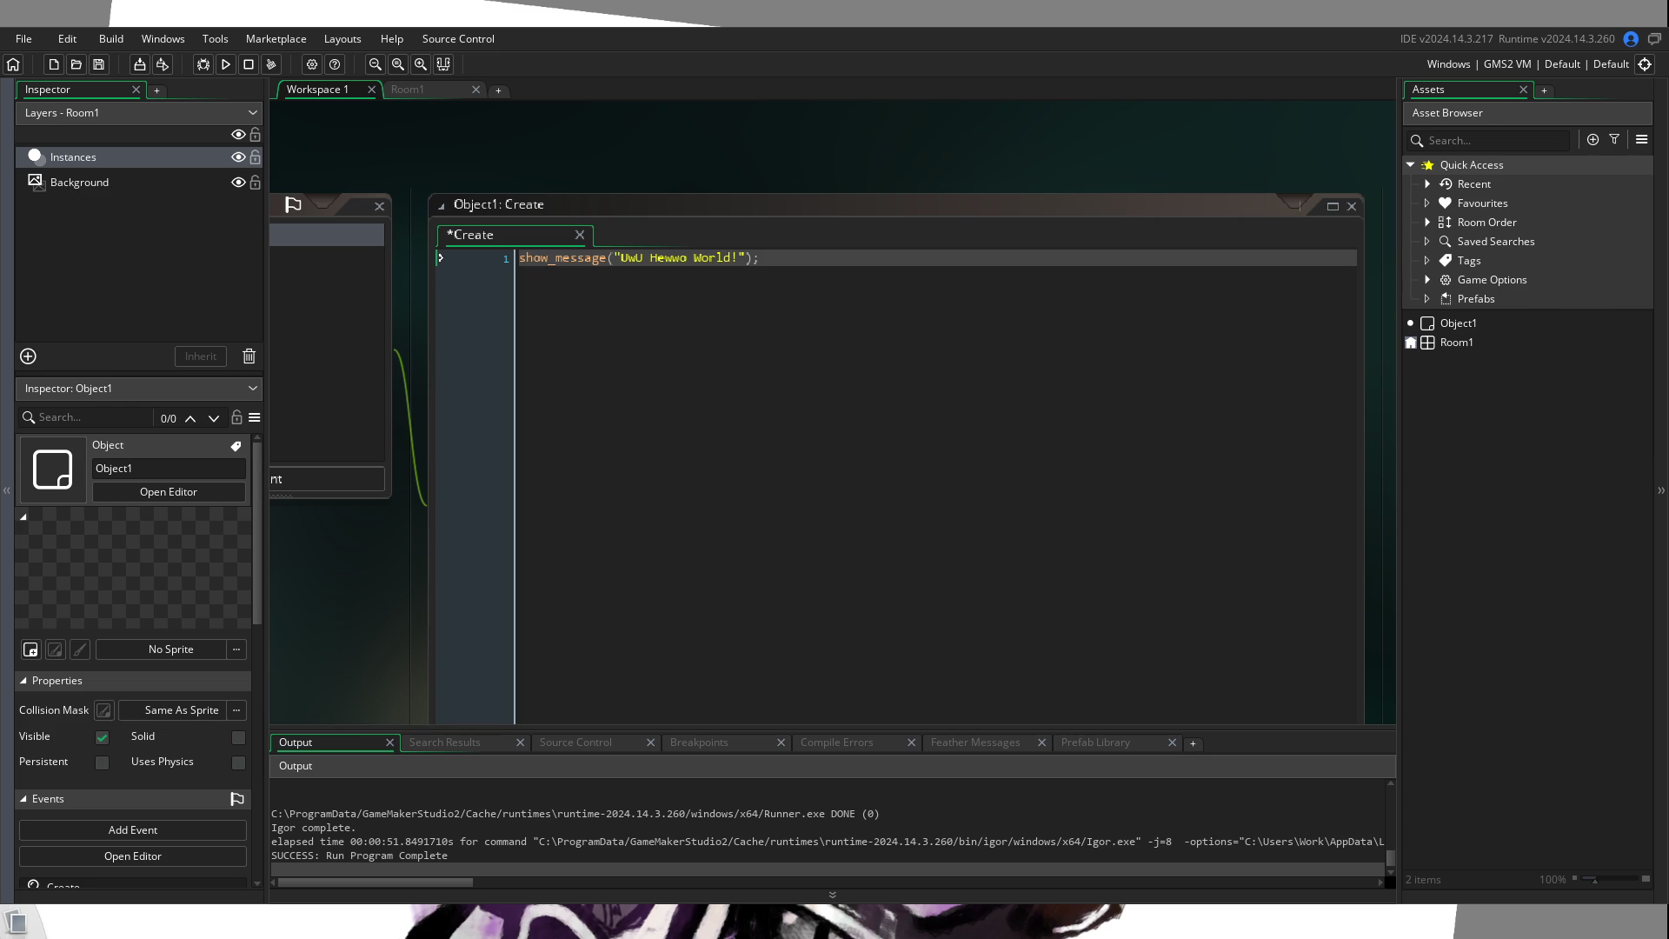
click(226, 65)
Step: Place three Object1 instances in Room1, the first at 32,32 and two near x 890
click(440, 90)
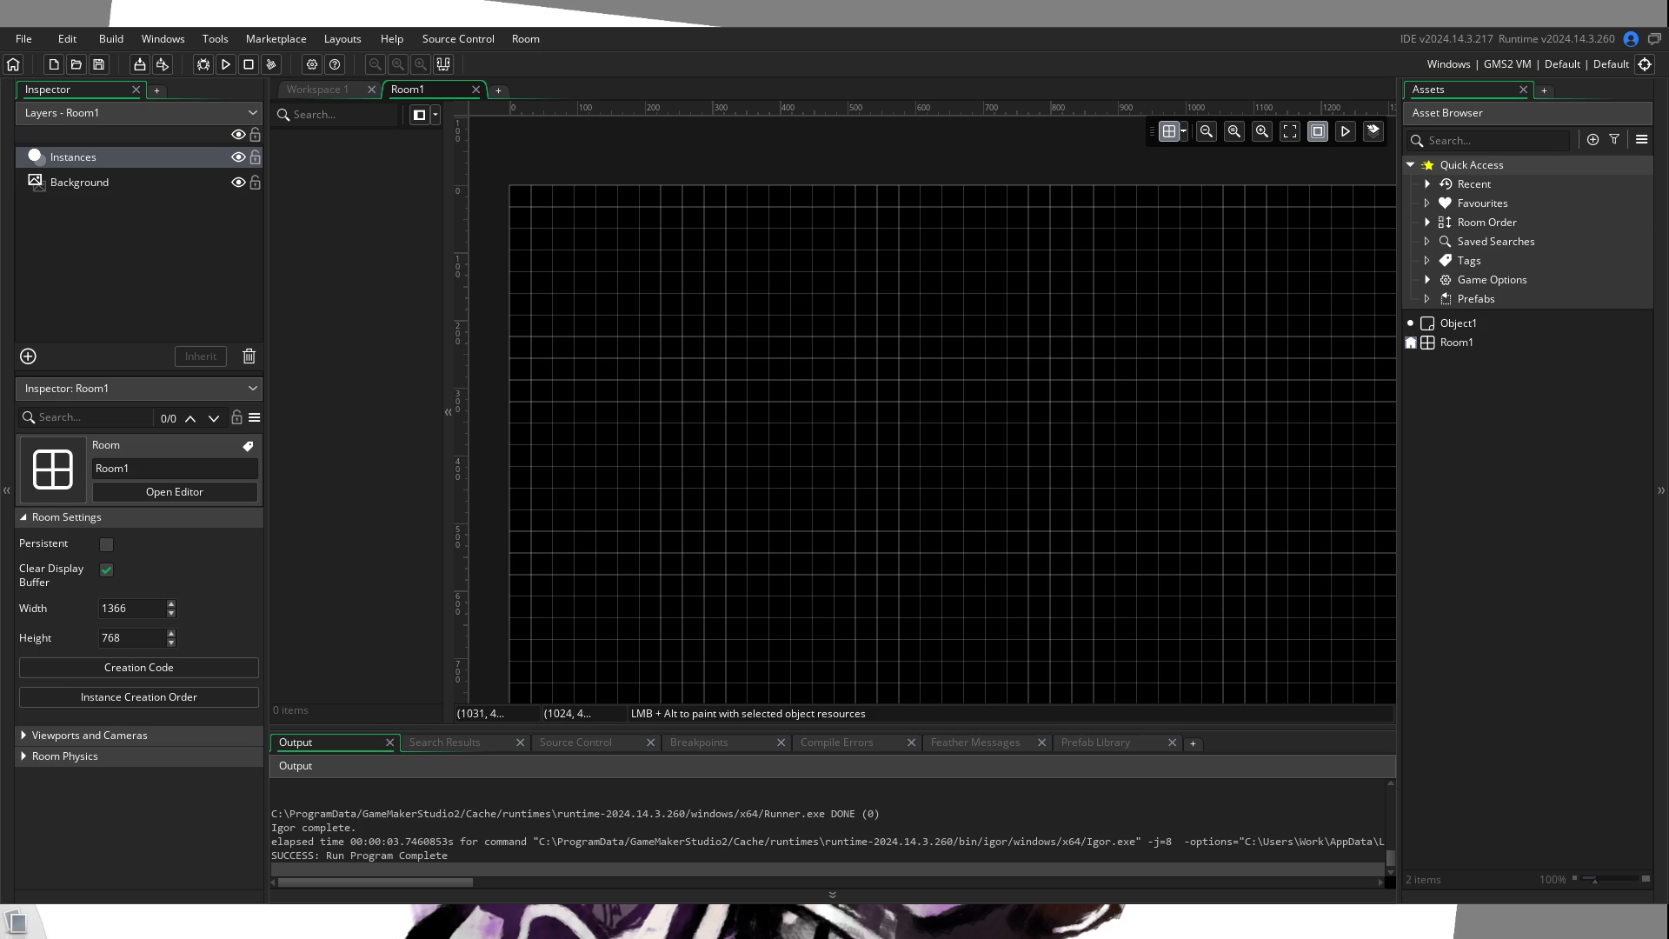
click(1468, 324)
mouse_move(1468, 324)
mouse_down()
mouse_move(1263, 341)
mouse_move(659, 256)
mouse_move(540, 215)
mouse_up()
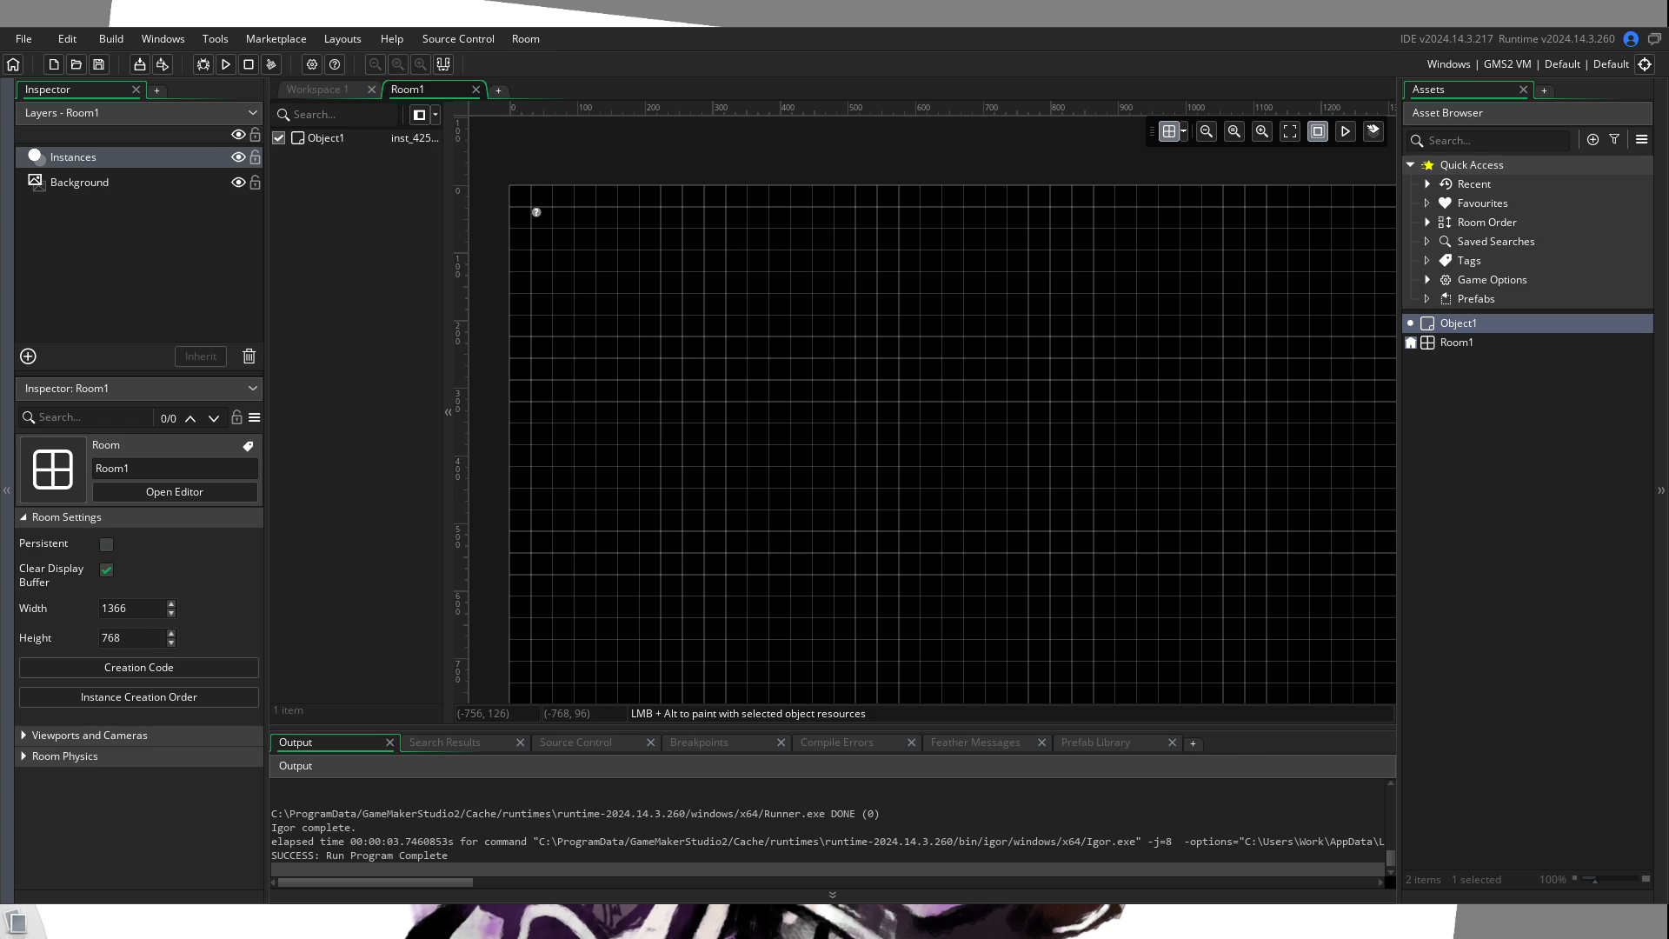
drag(1458, 323, 777, 280)
drag(1458, 322, 788, 346)
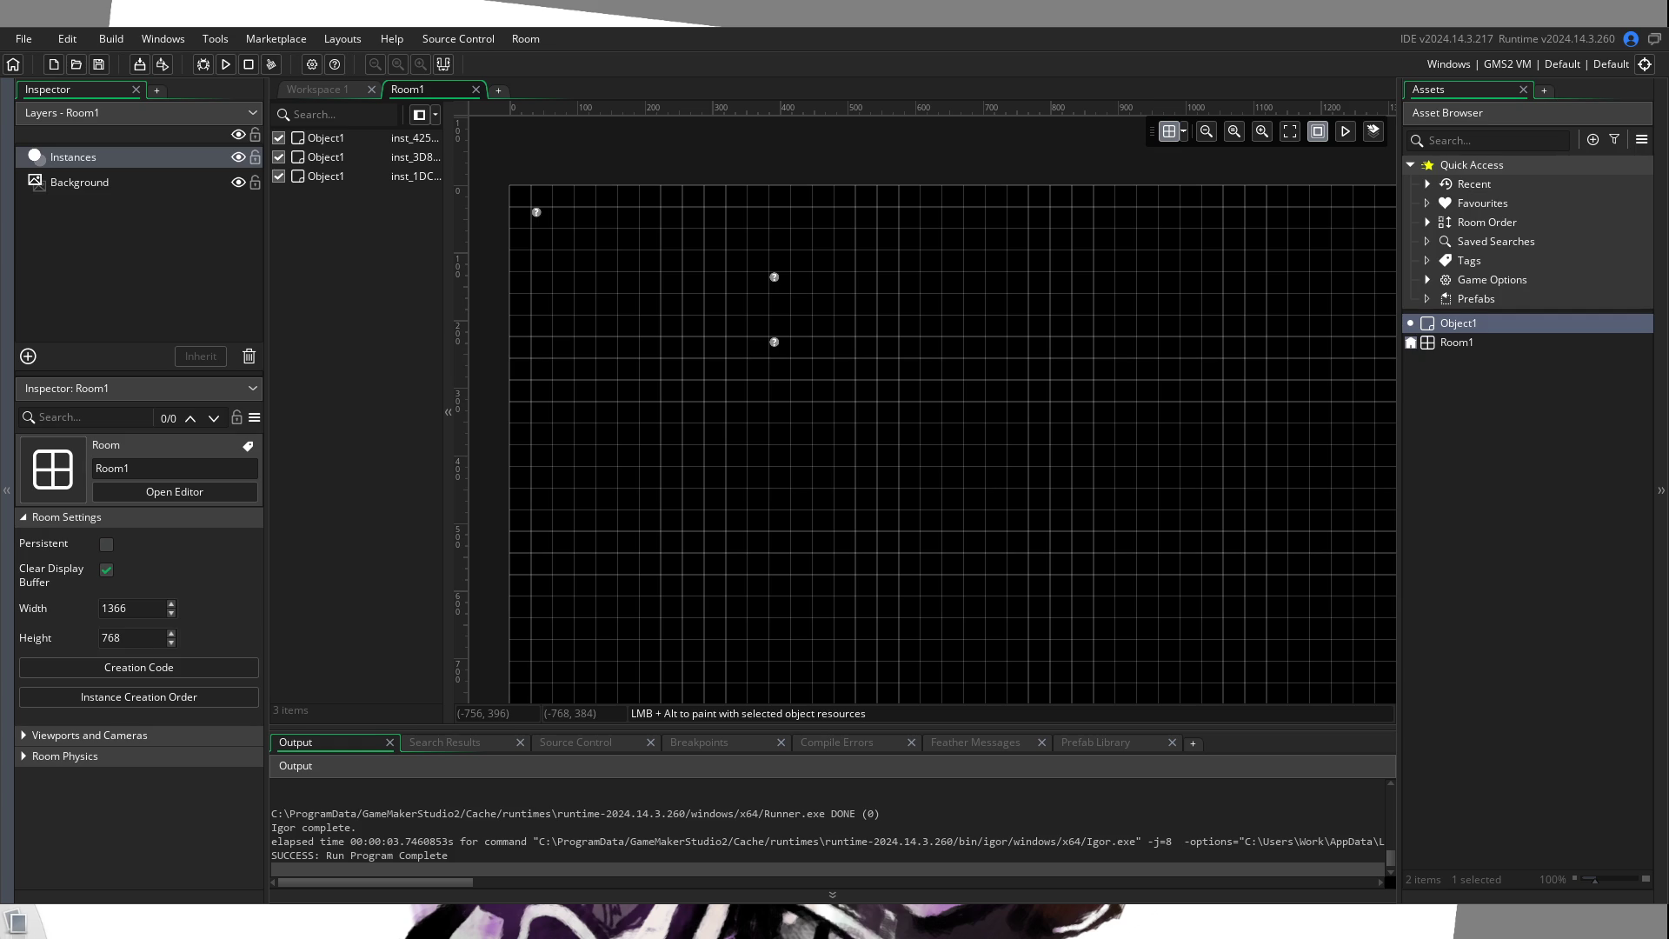
Step: Run the game again, then select the second and third Object1 instances in the instance list
click(224, 65)
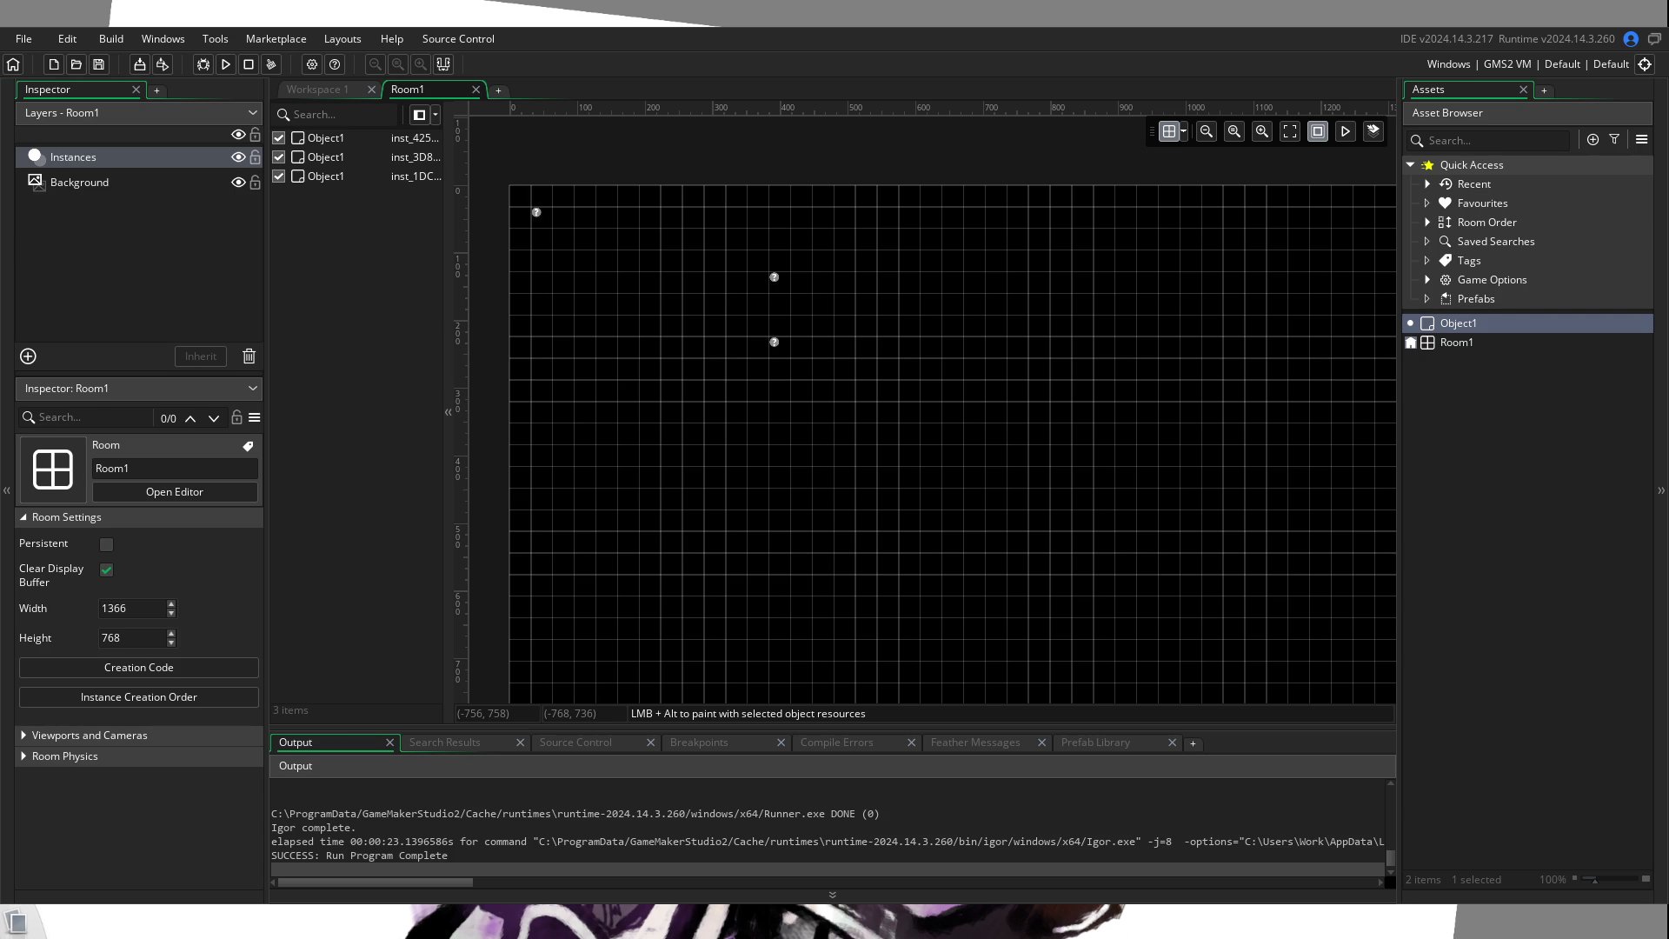
click(332, 159)
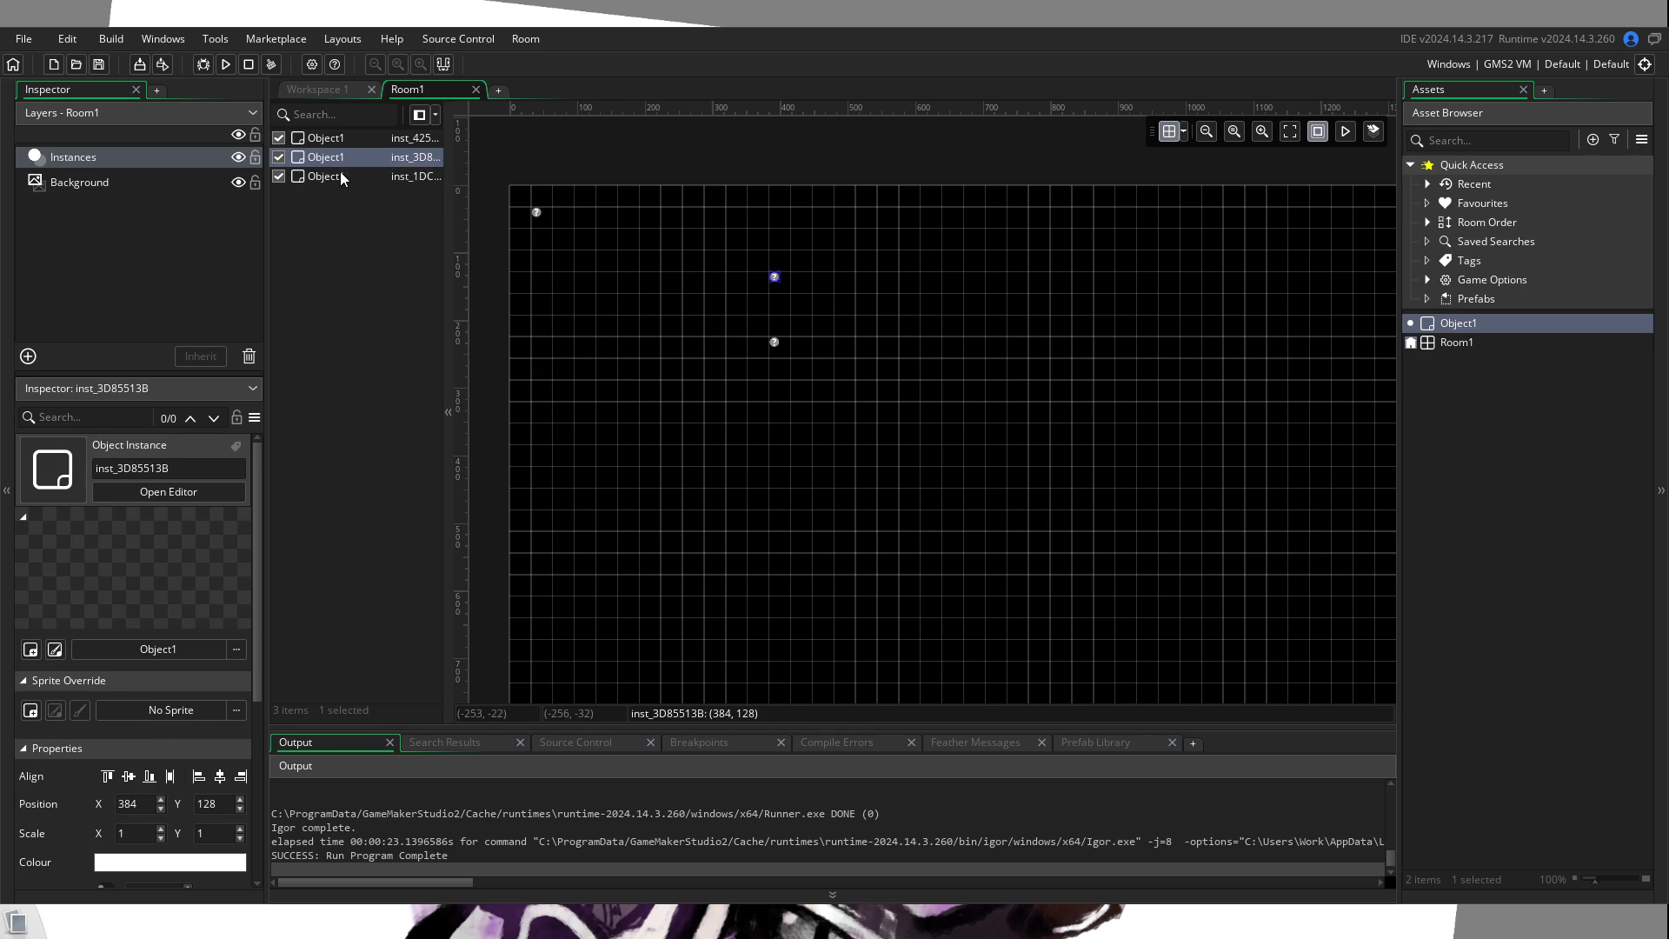
shift+click(341, 172)
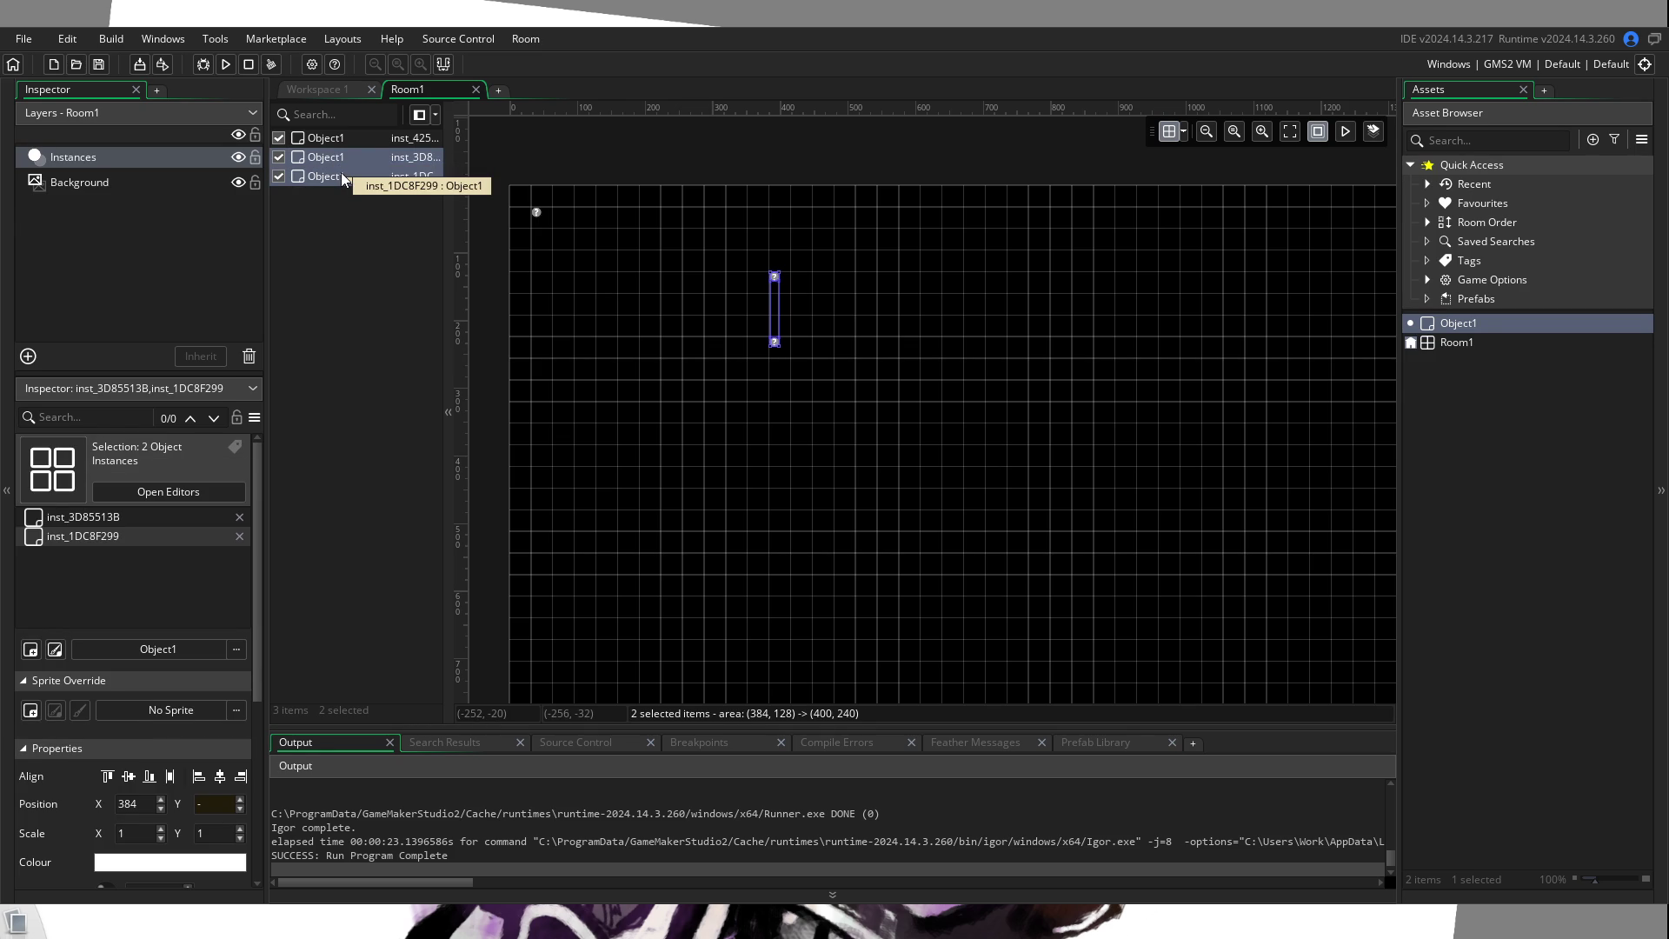
Step: Delete the two extra Object1 instances and return to Object1's Create code
key(Delete)
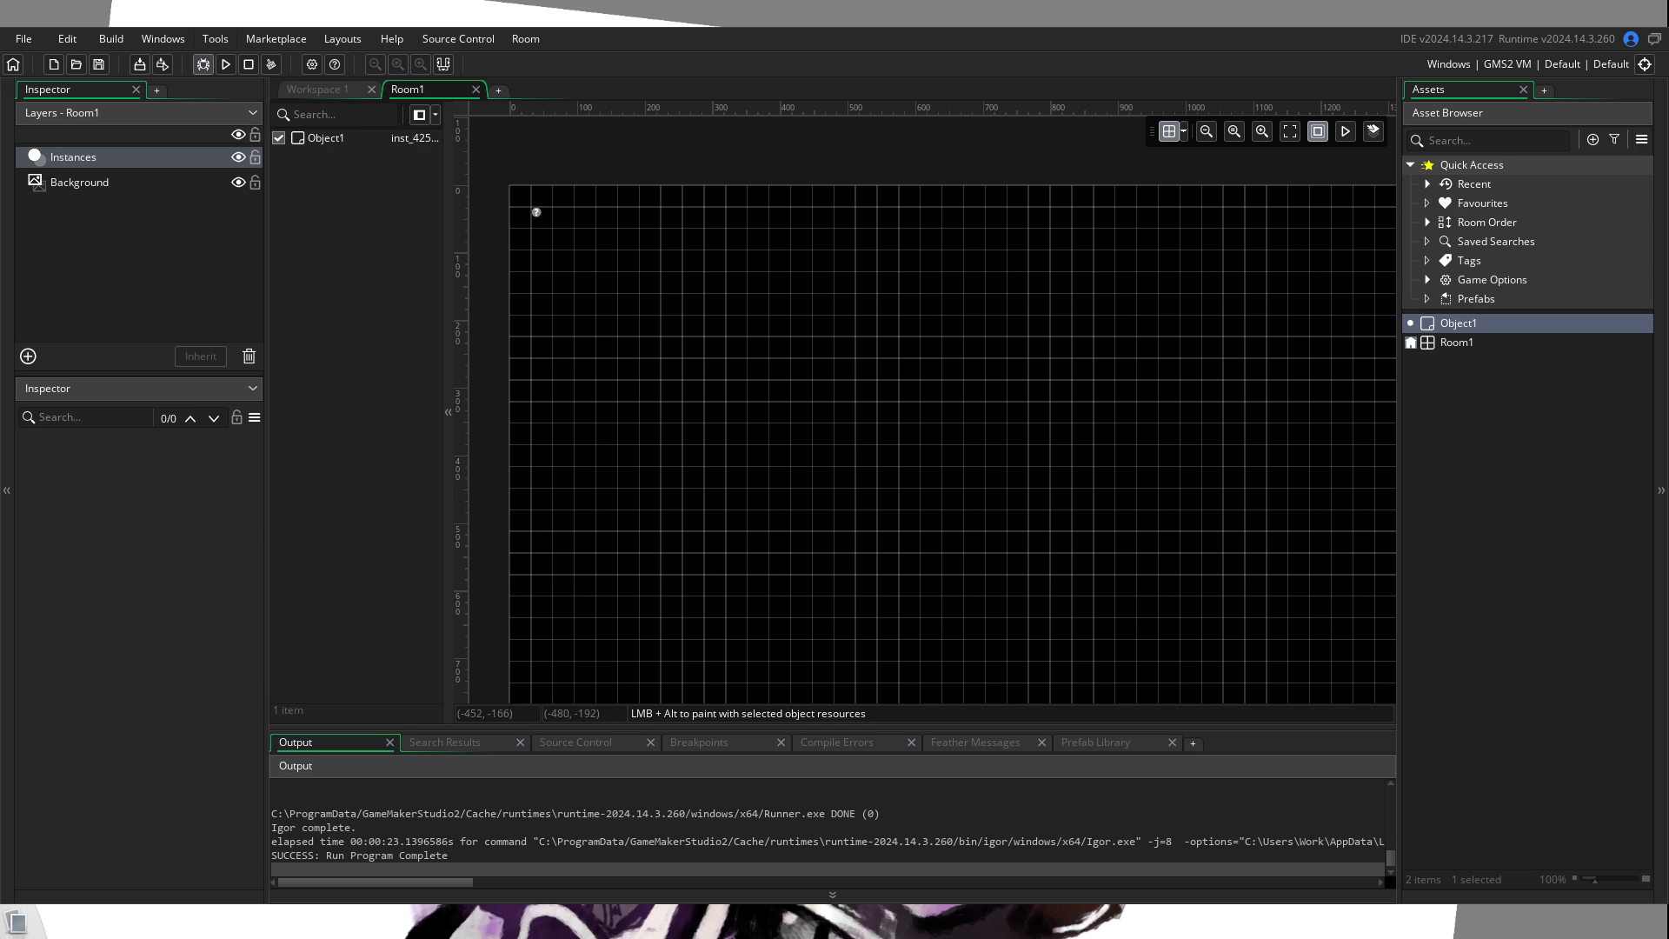
click(326, 90)
Step: Reposition the Object1 Create code and Events windows and add blank lines above show_message
drag(670, 214, 890, 93)
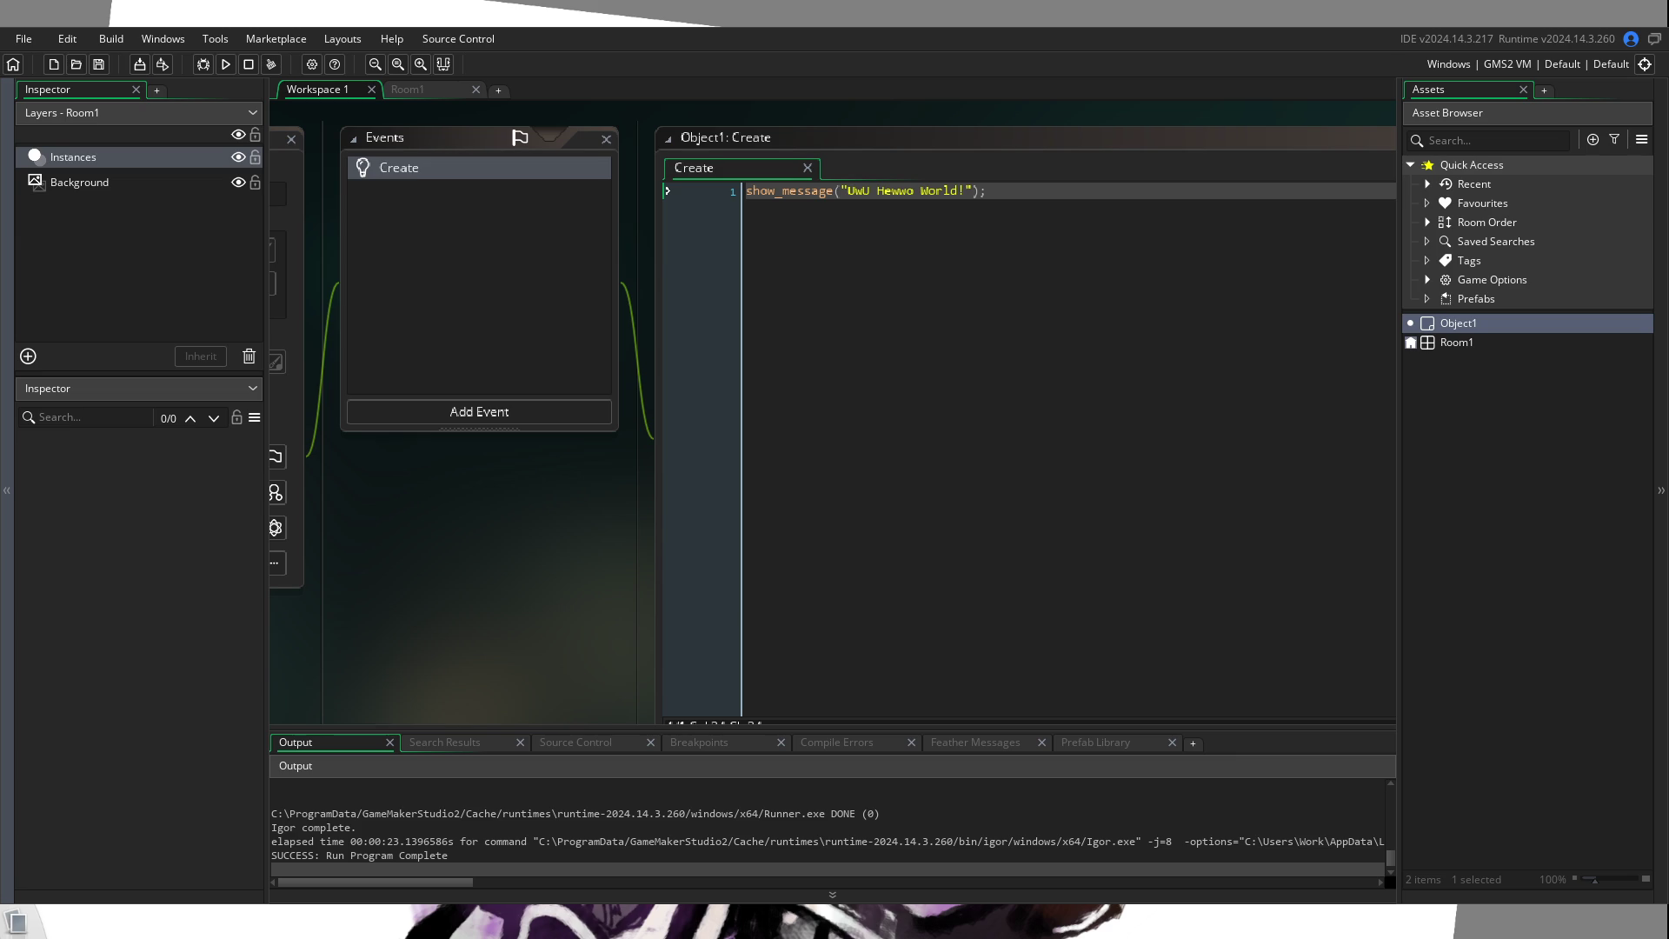
click(769, 168)
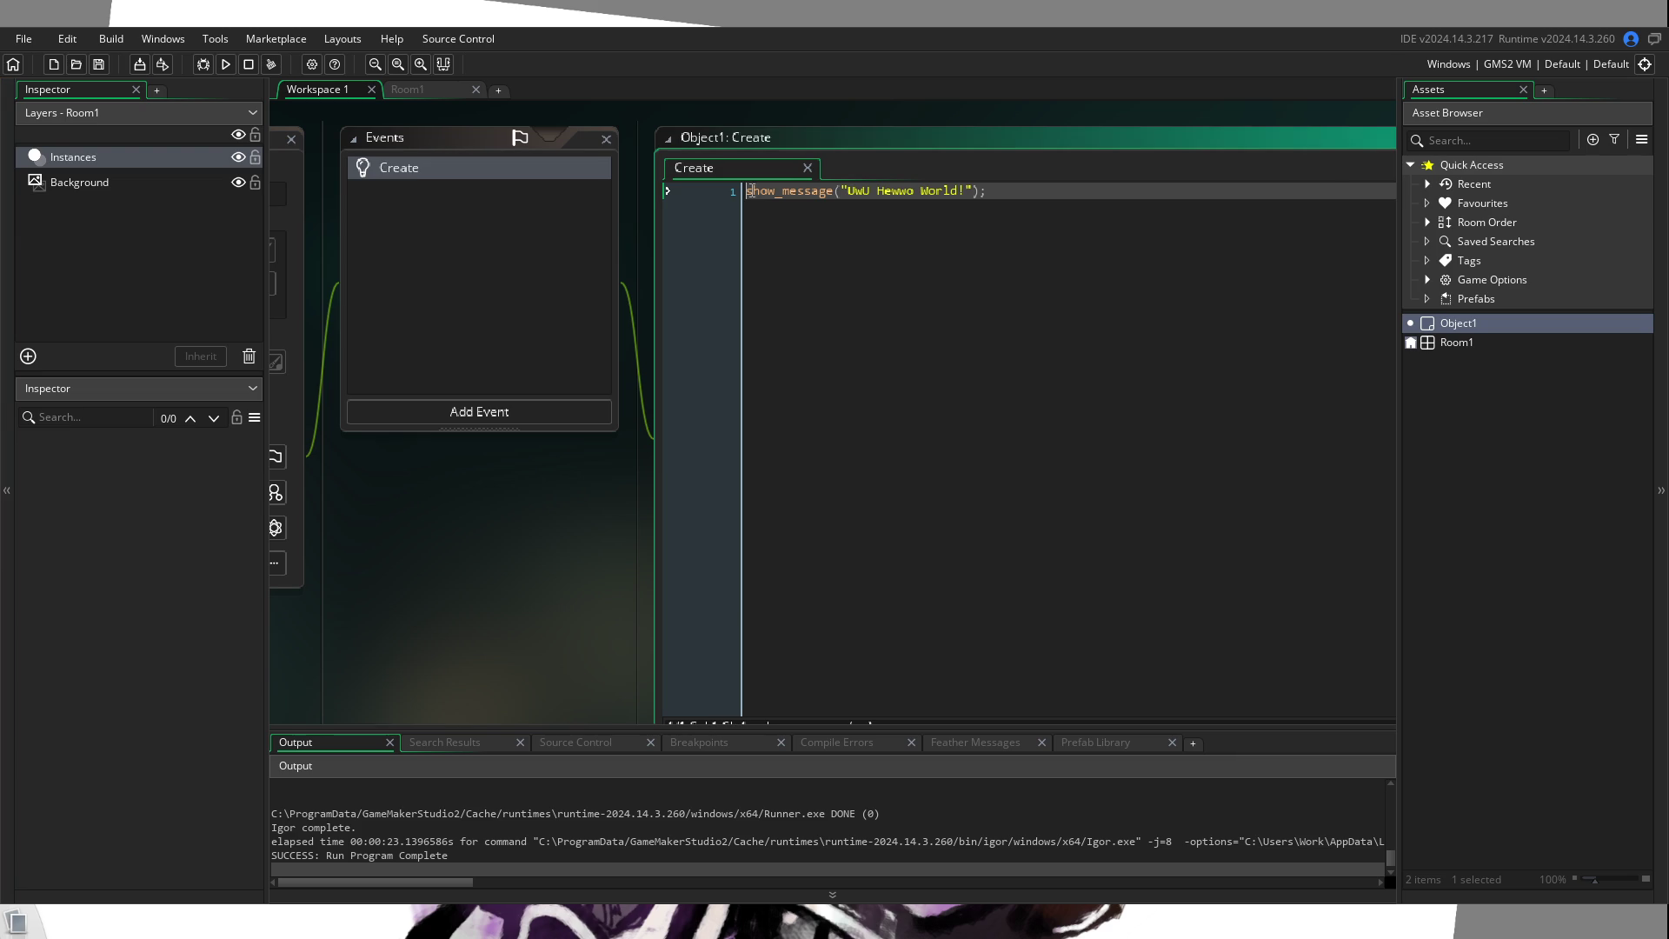
key(Return)
key(Return)
key(Return)
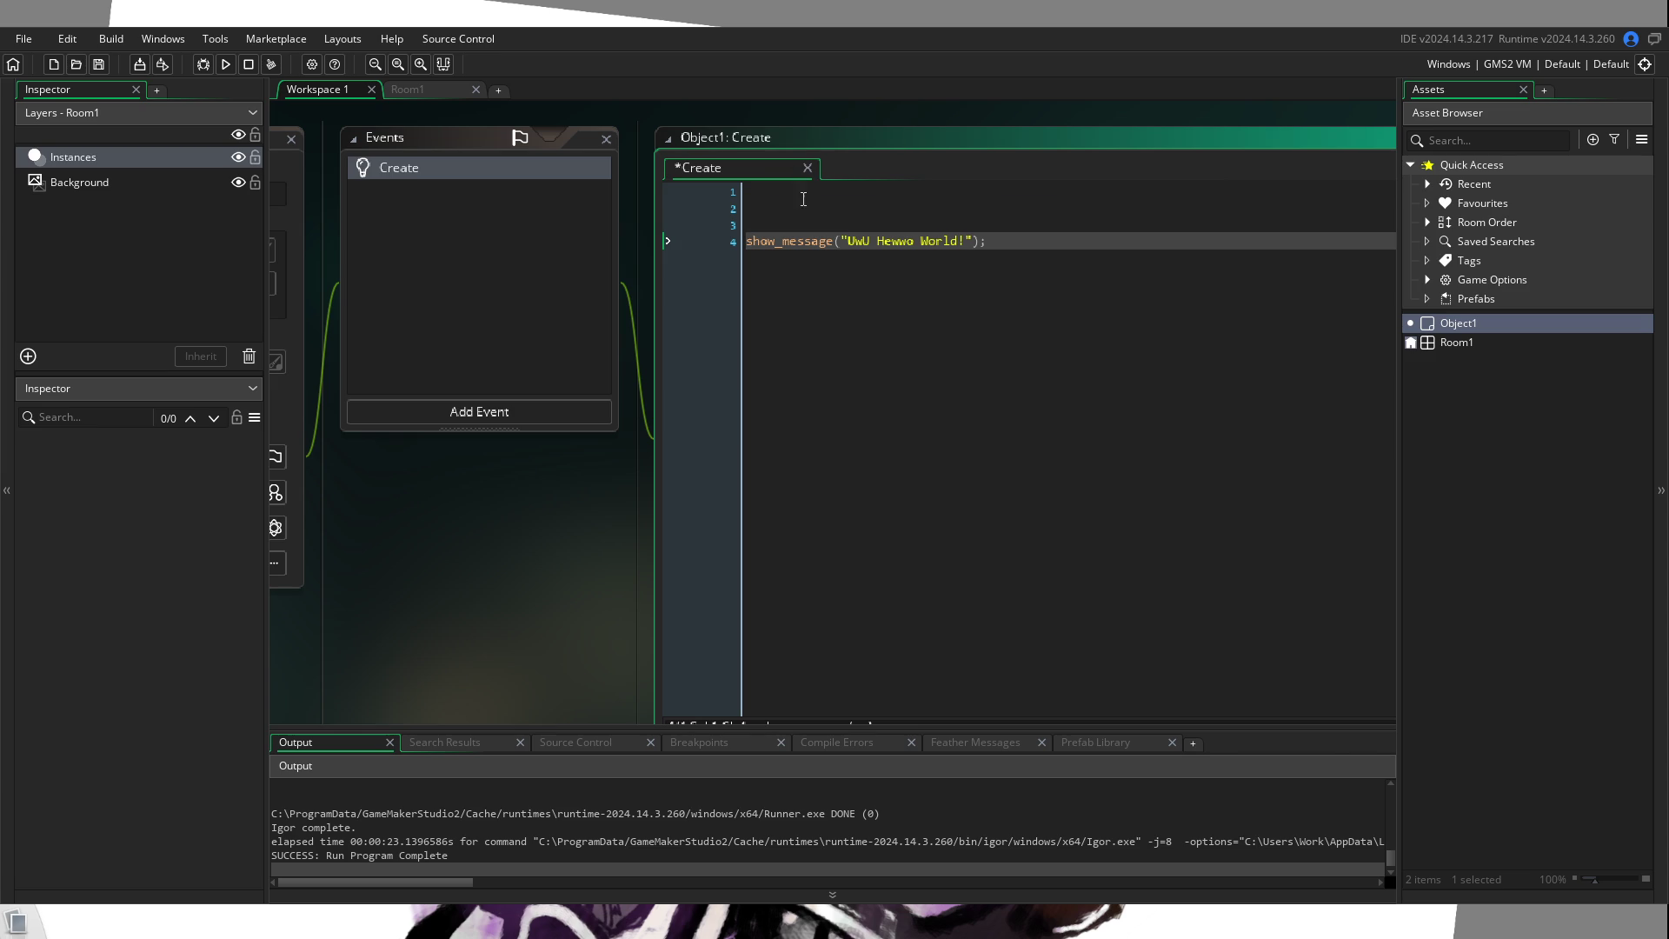
Step: Begin line 1 of the Create code with the assignment 'Jeff ='
click(808, 195)
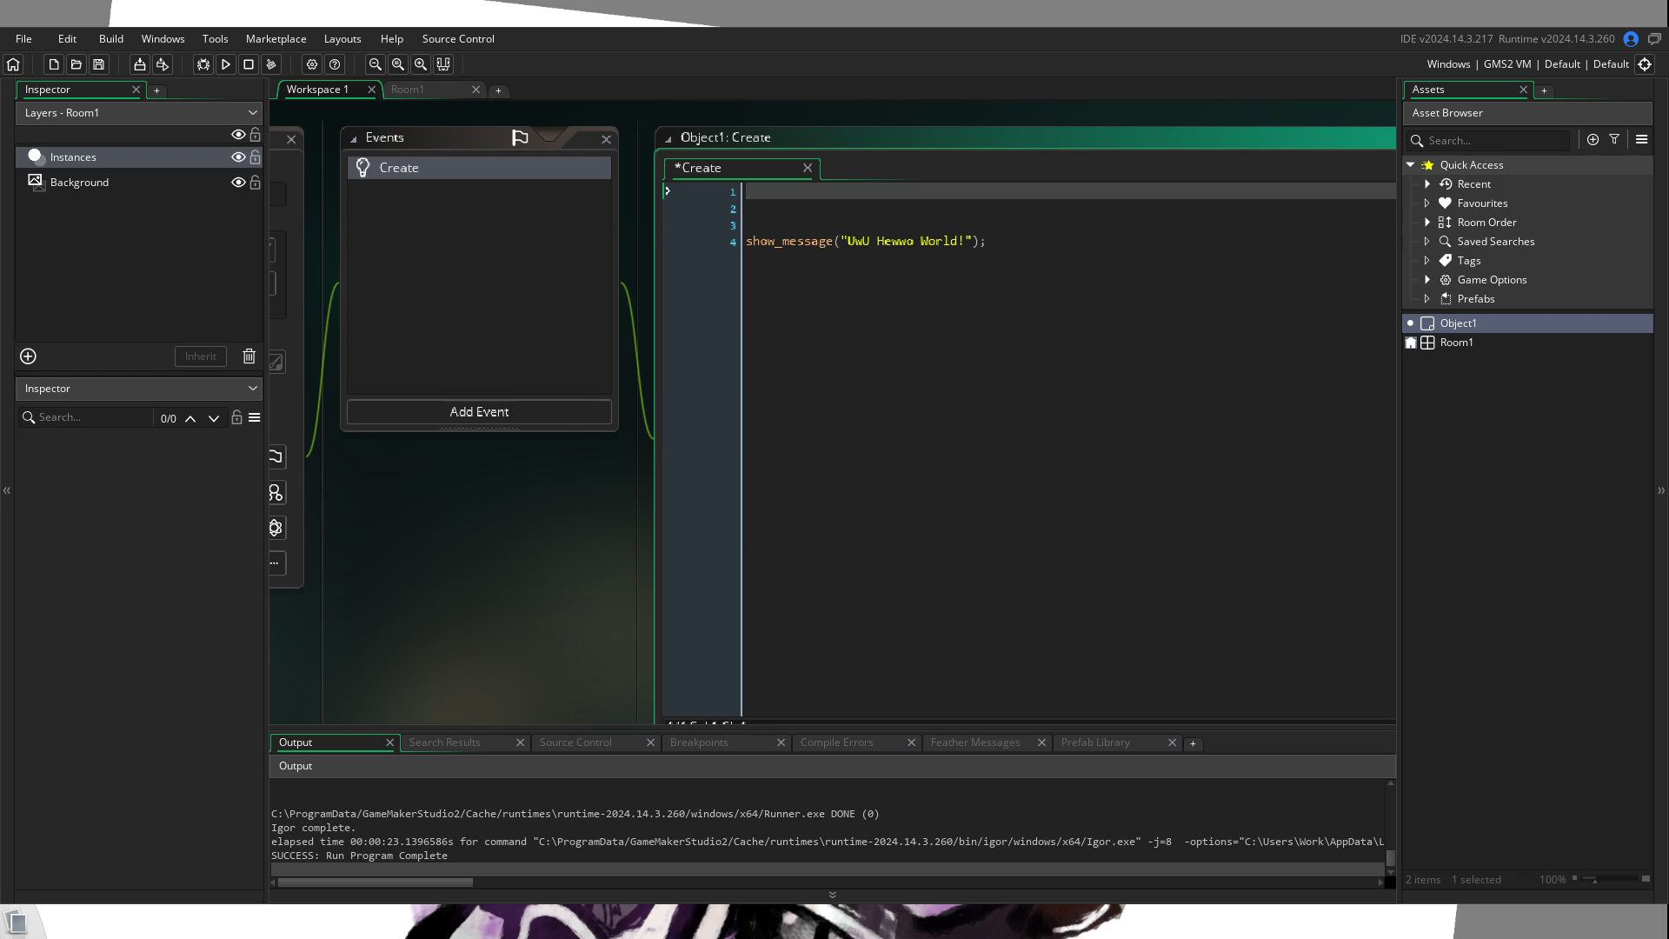
text(Jeff)
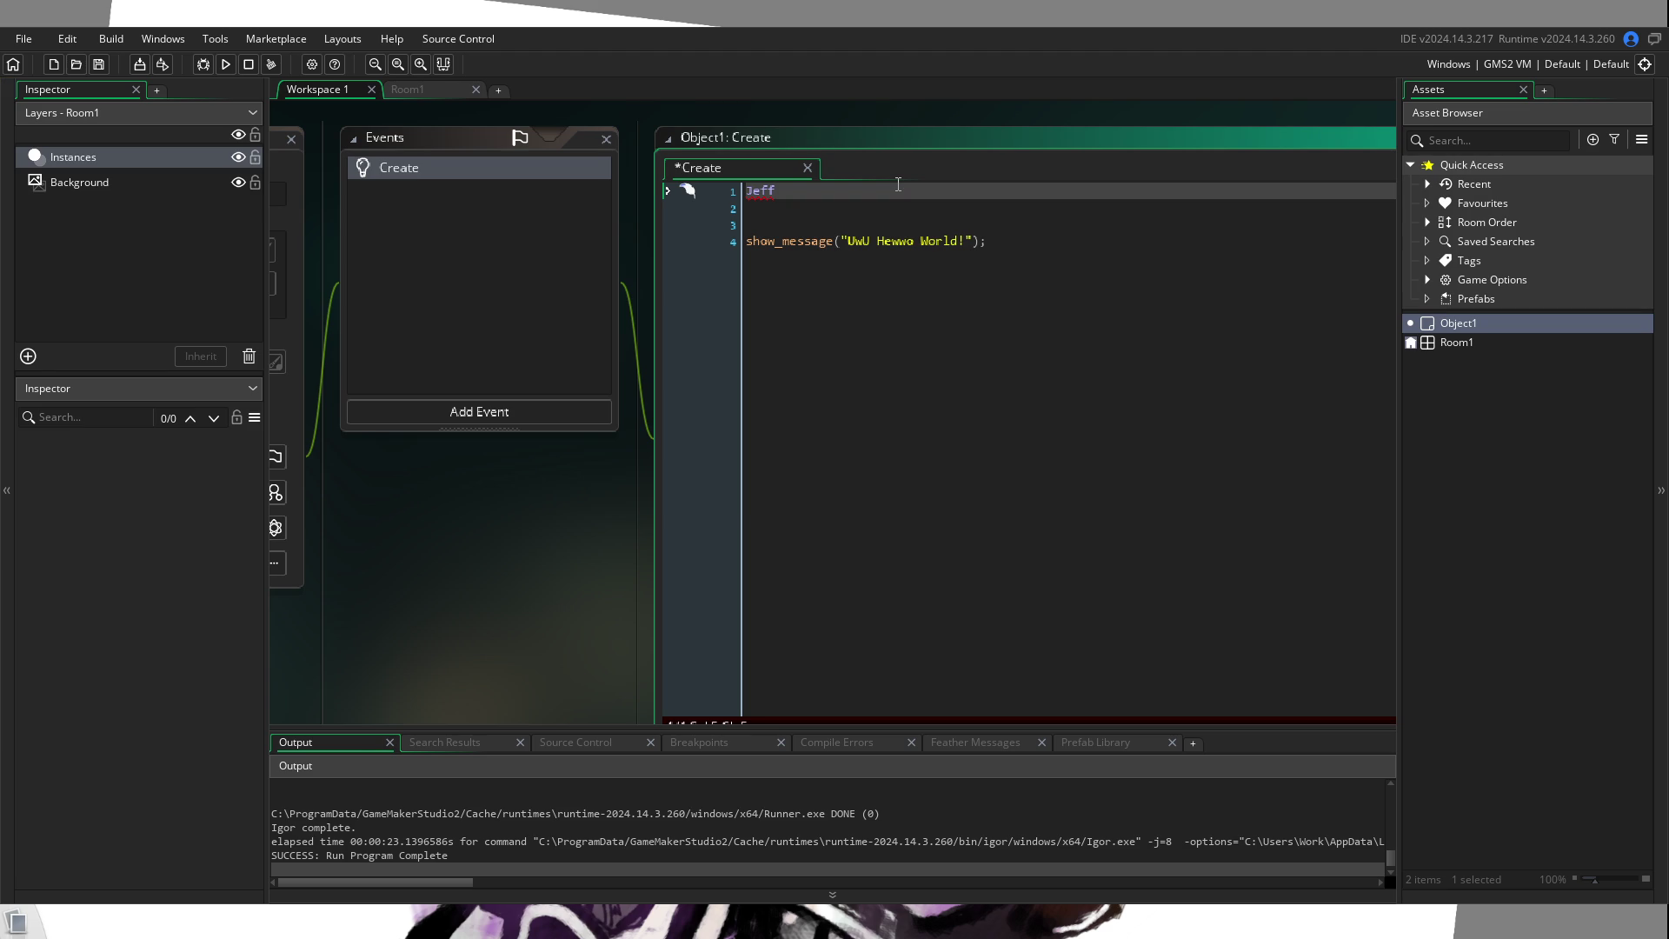
text( =)
Step: Complete line 1 as Jeff = "I am a cool cool cucumber."; ending with a semicolon
ctrl+scroll(880, 199, up, 4)
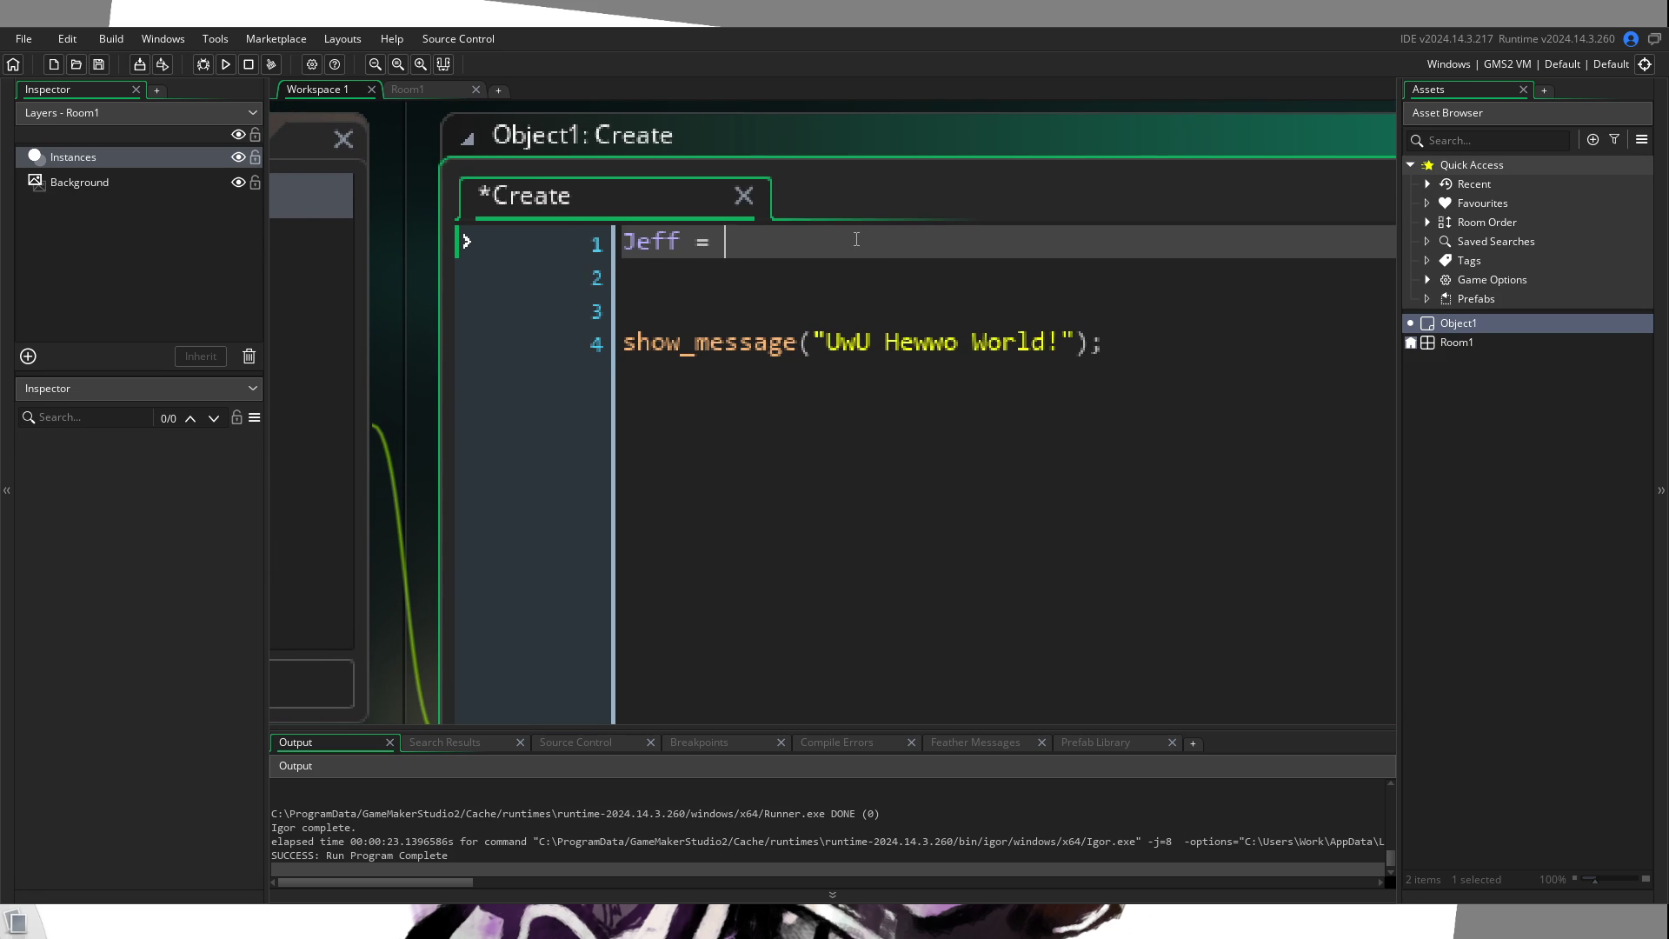
text("I am a cool)
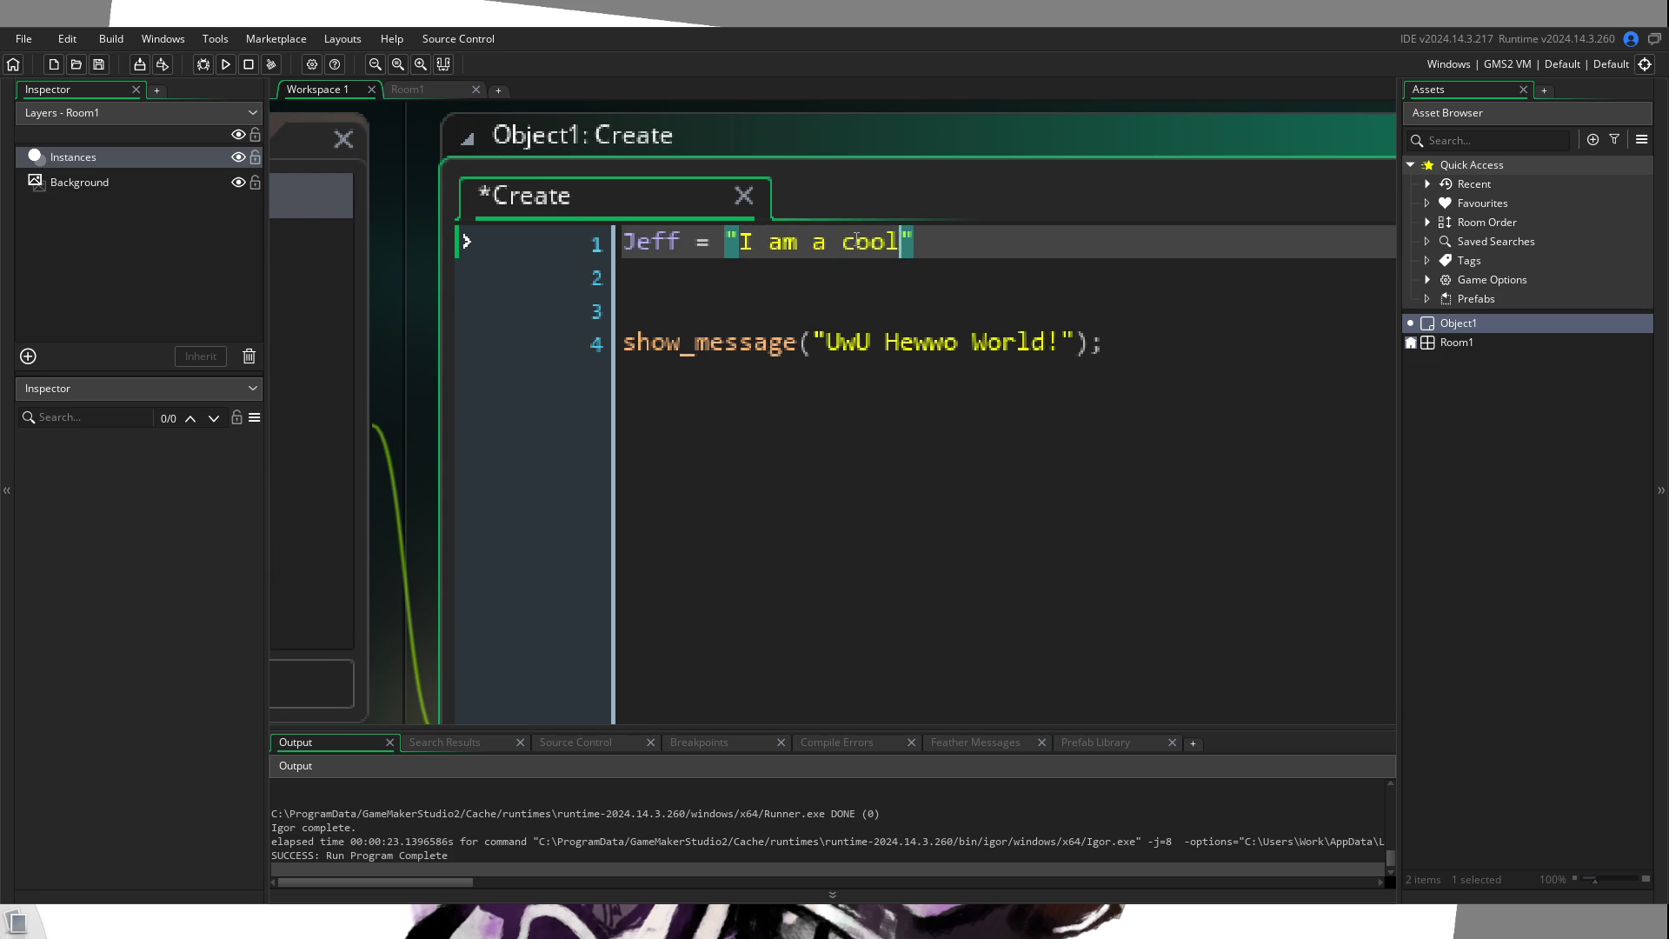
text( cool )
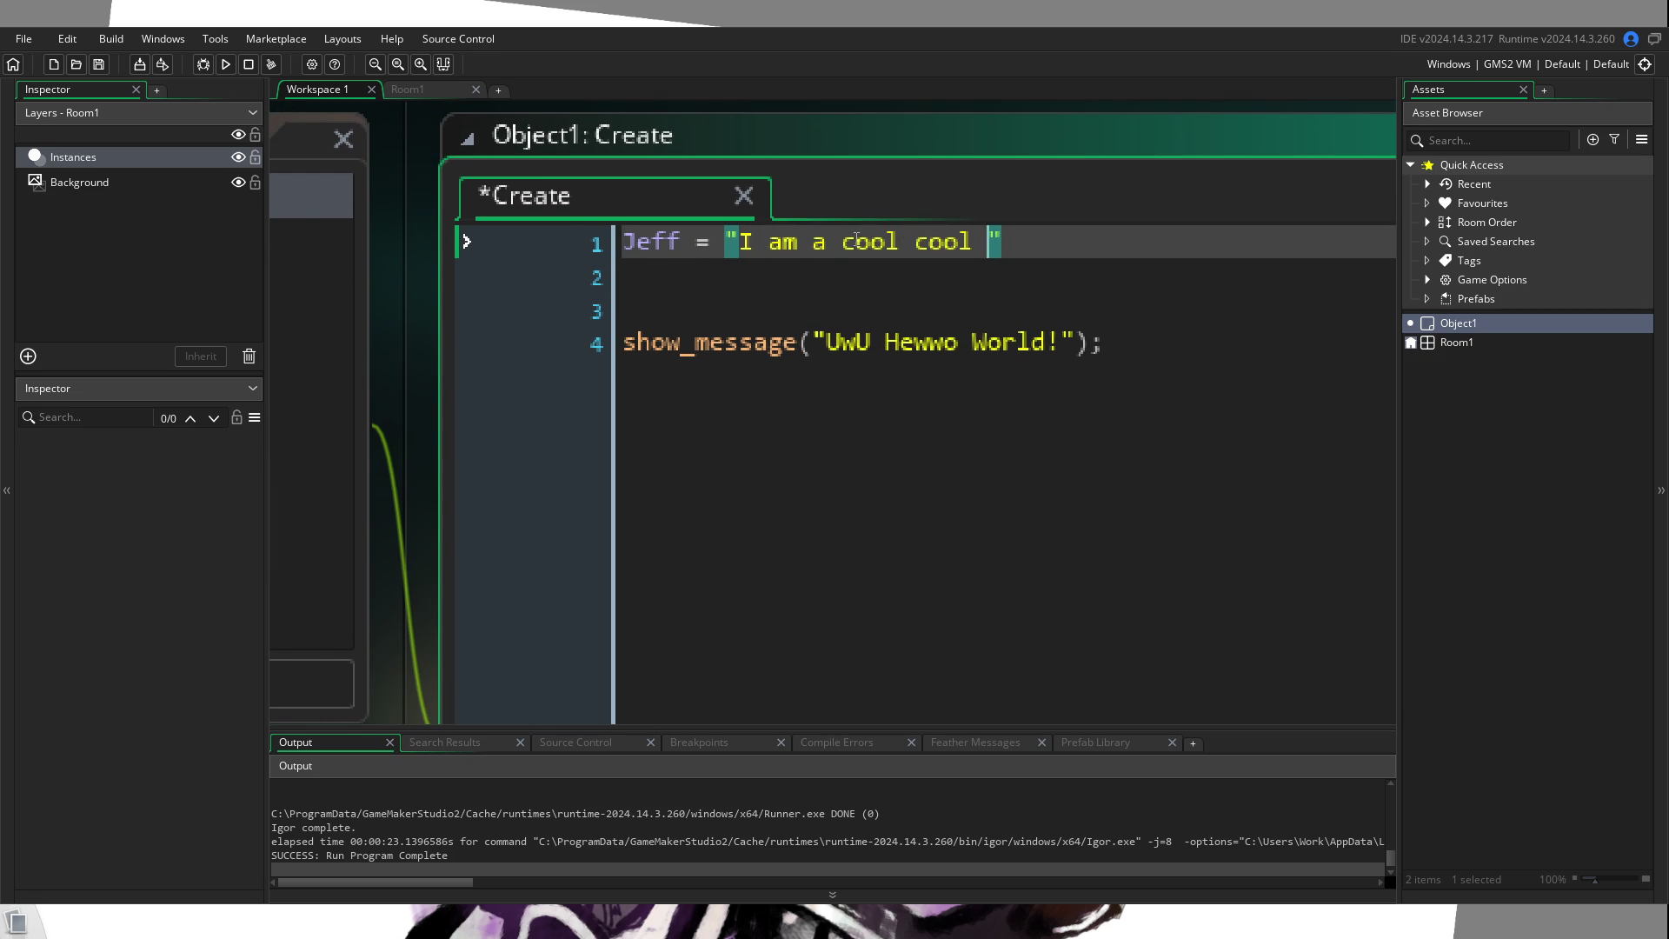
text(cucumber)
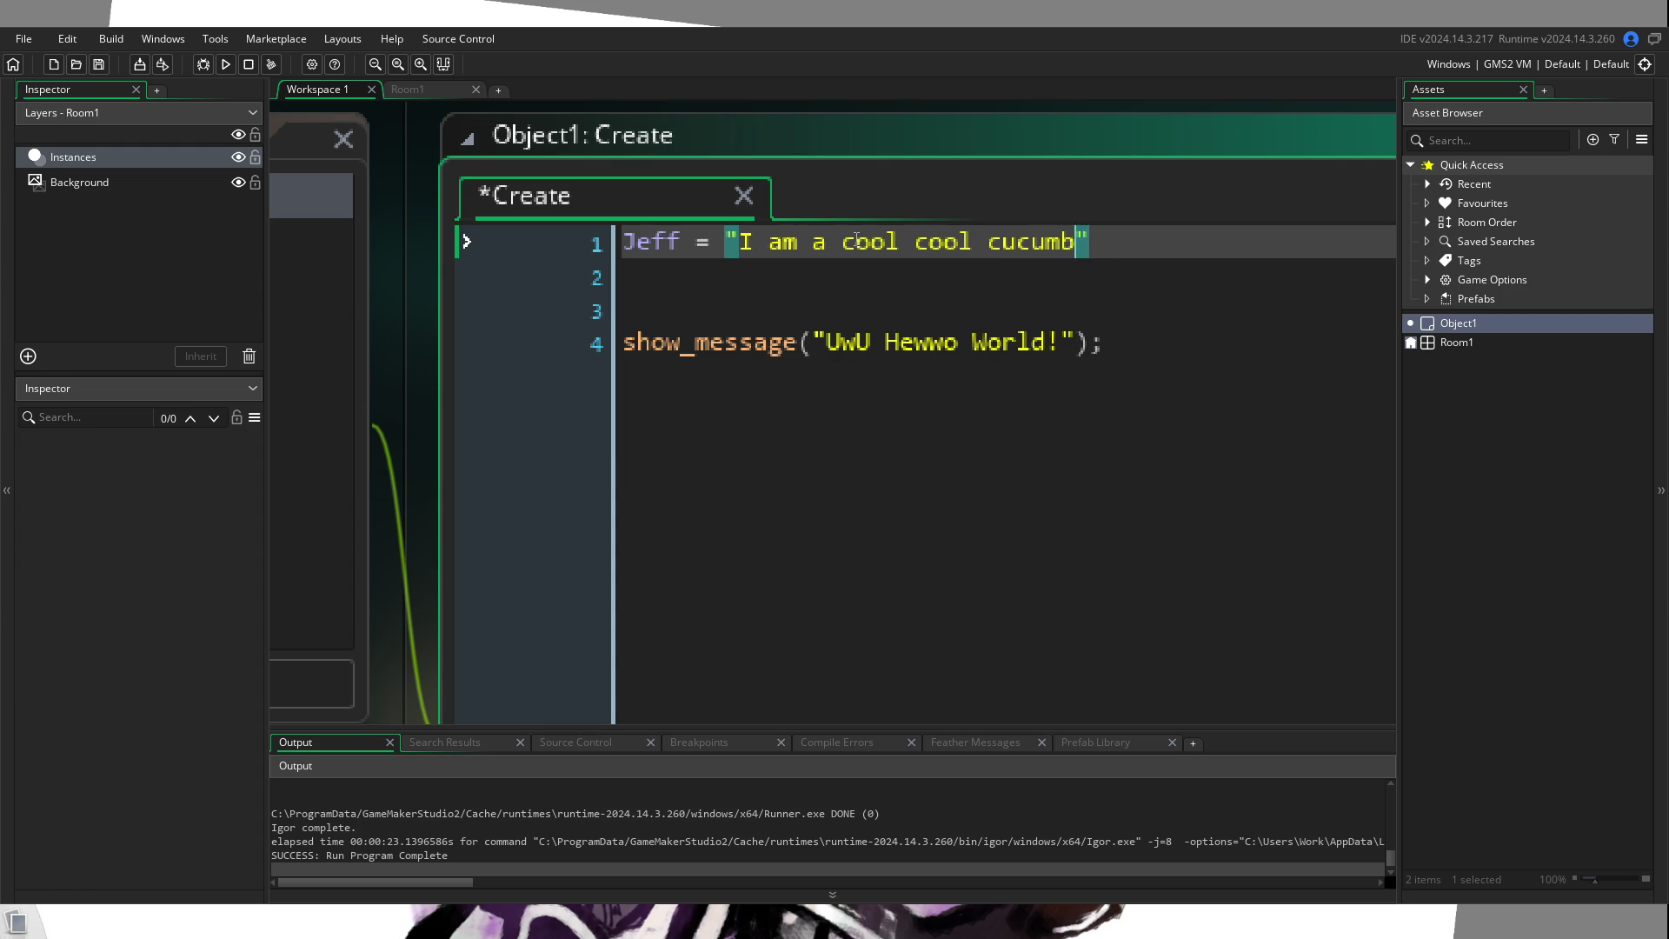
text(.)
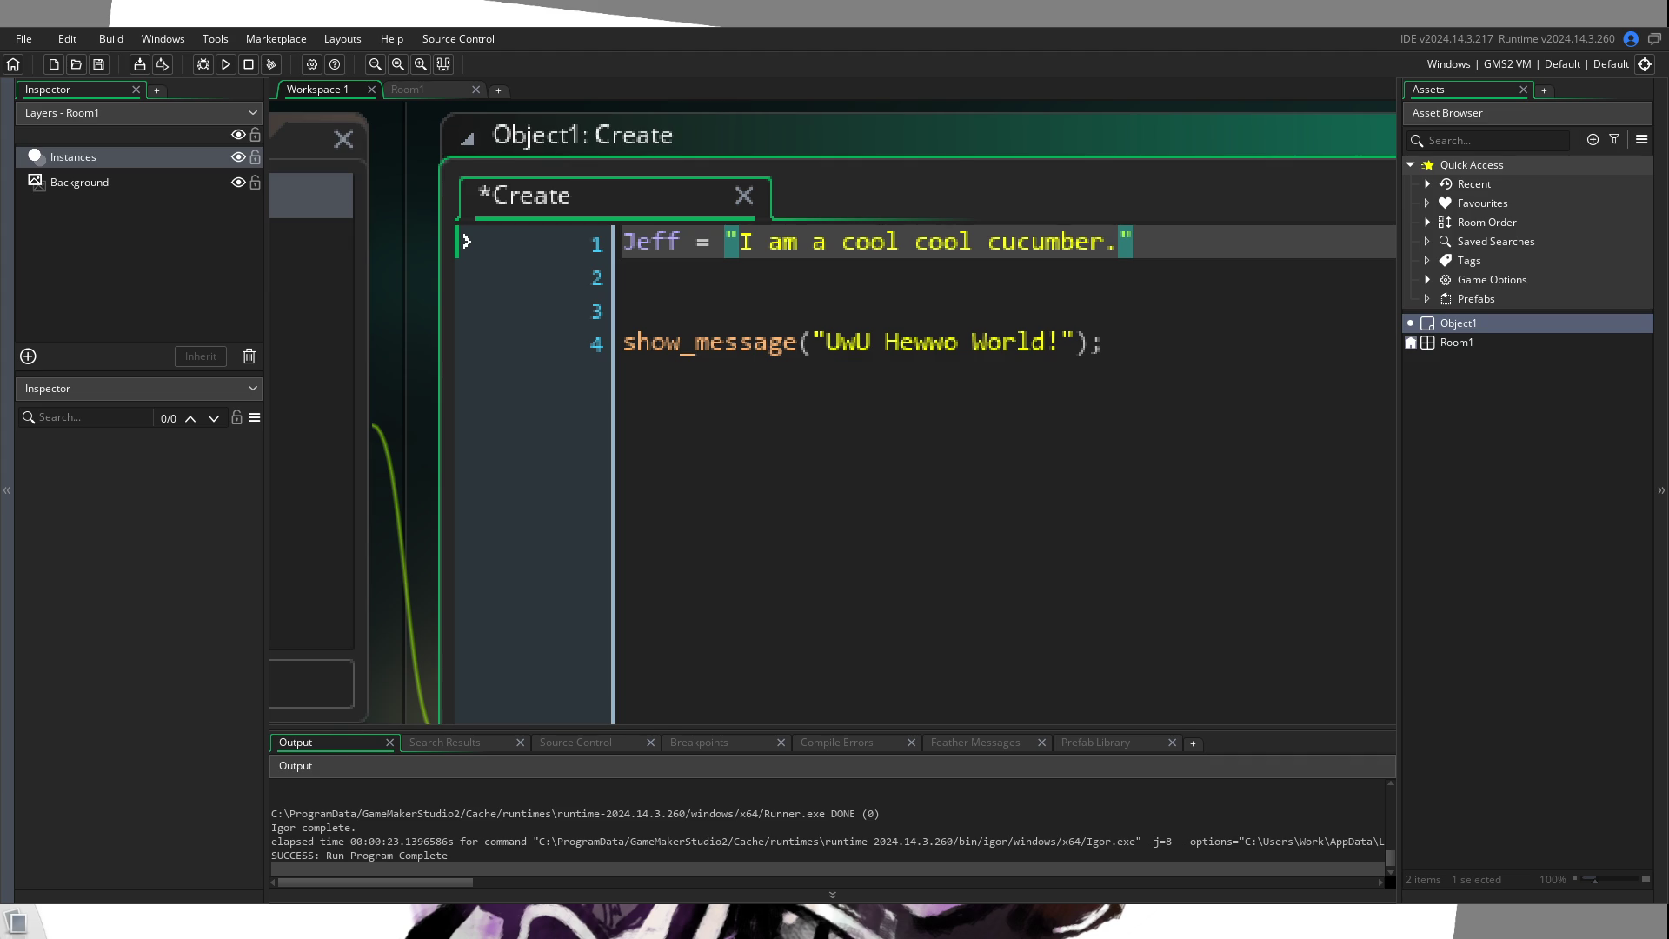
click(1263, 252)
text(;)
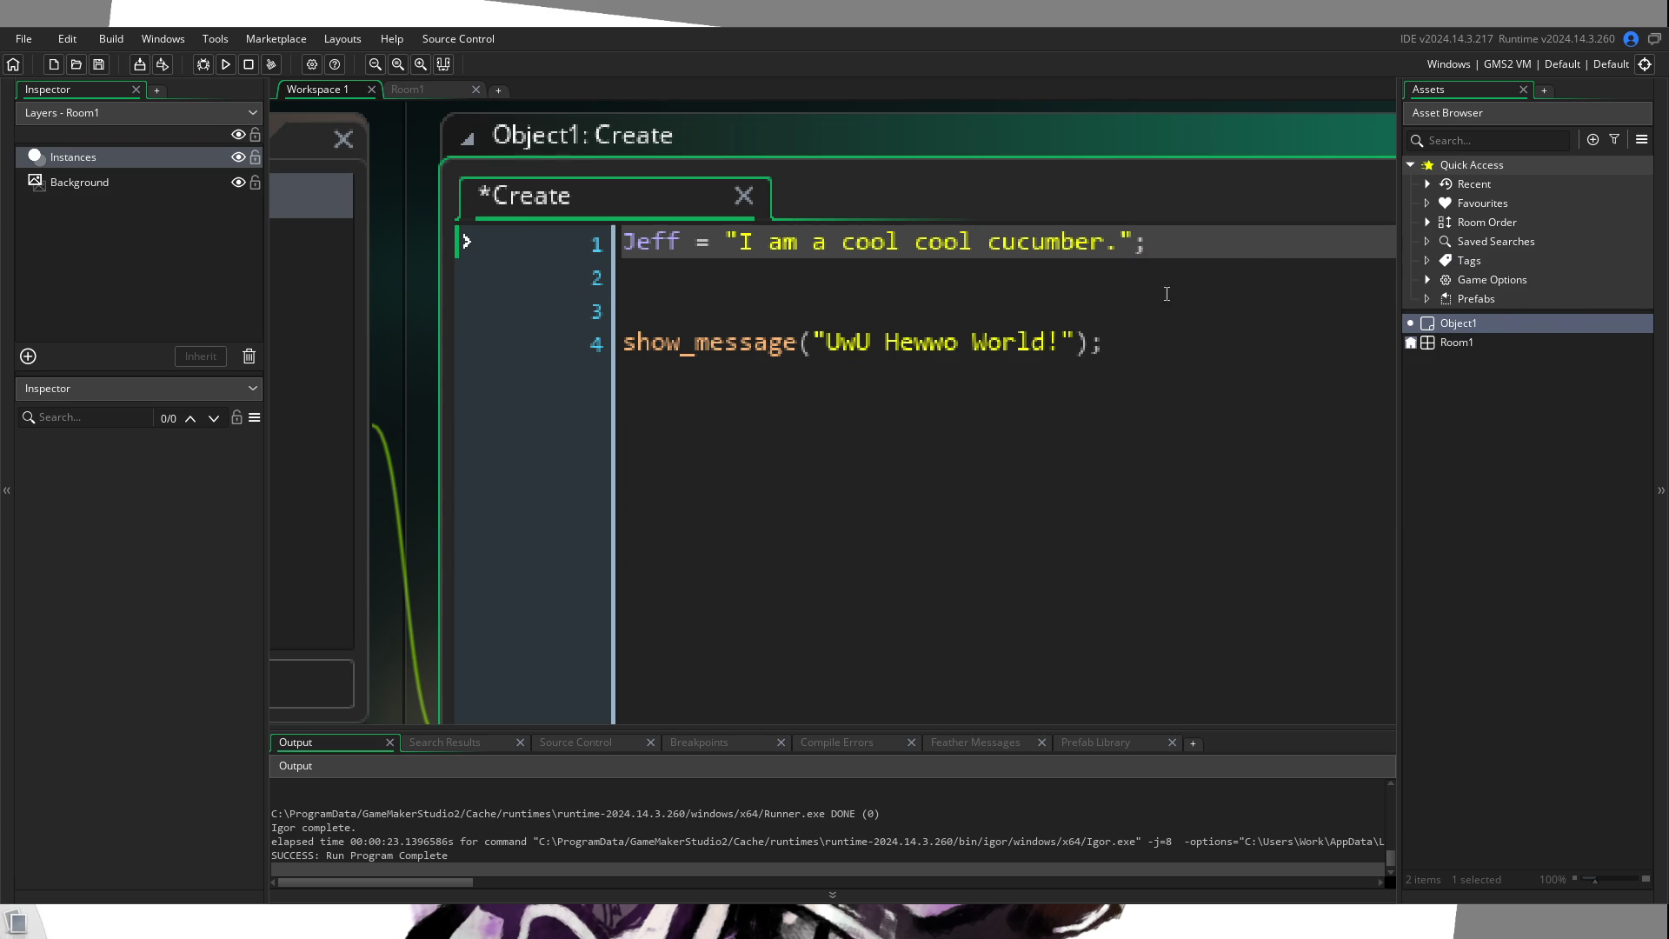
click(1032, 313)
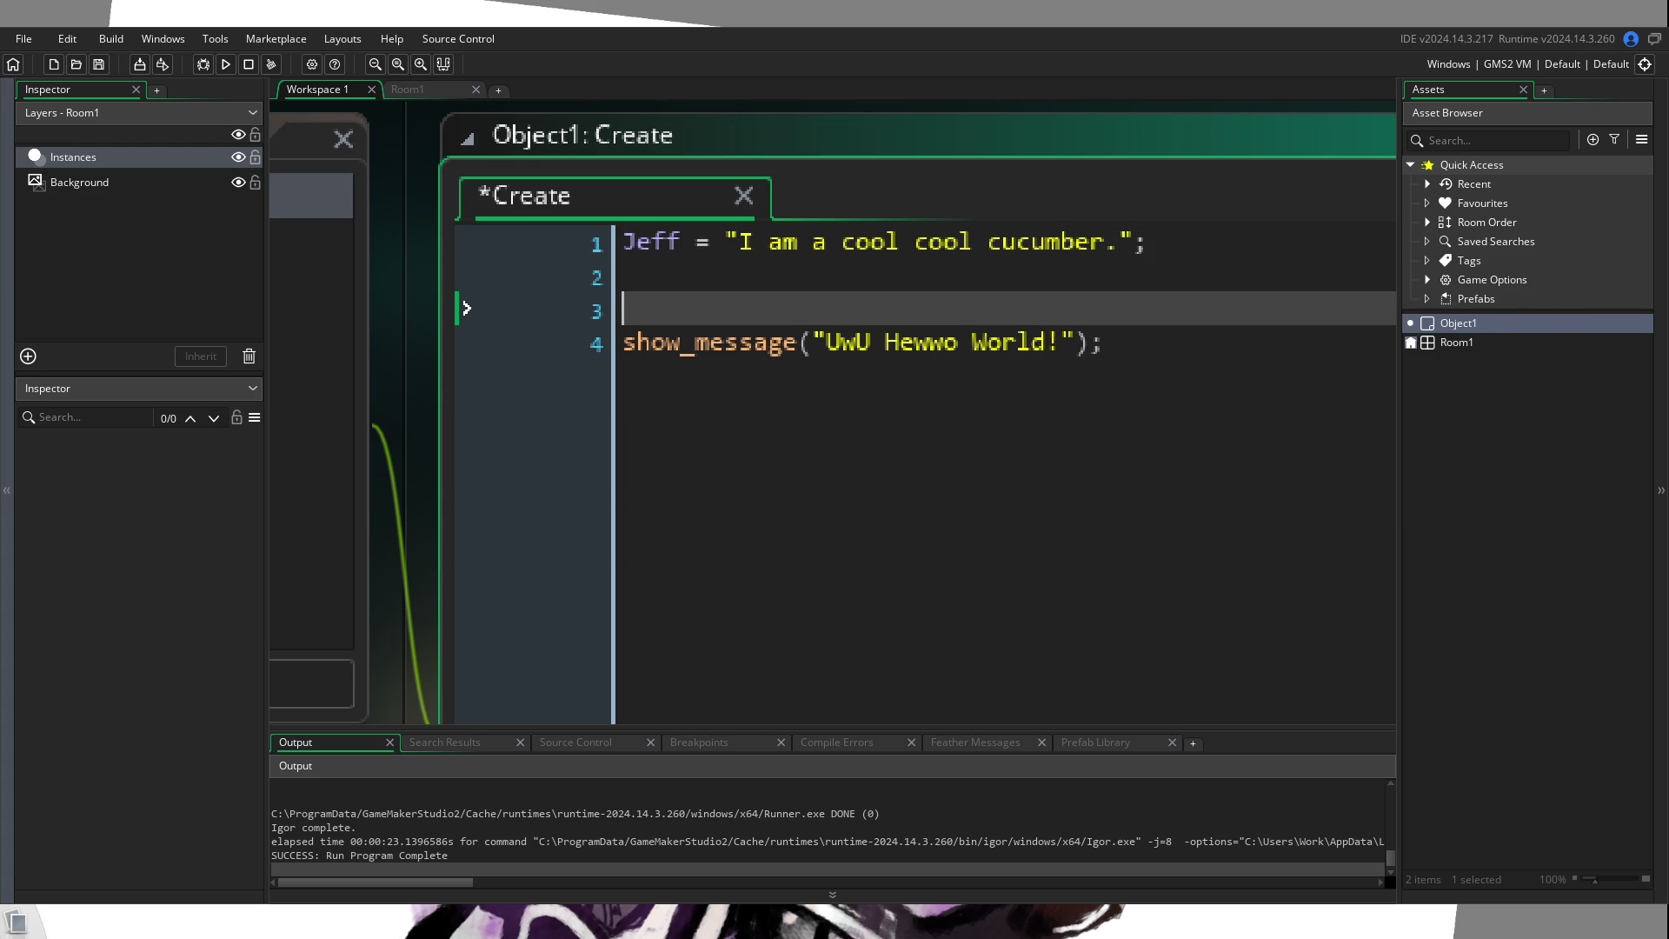
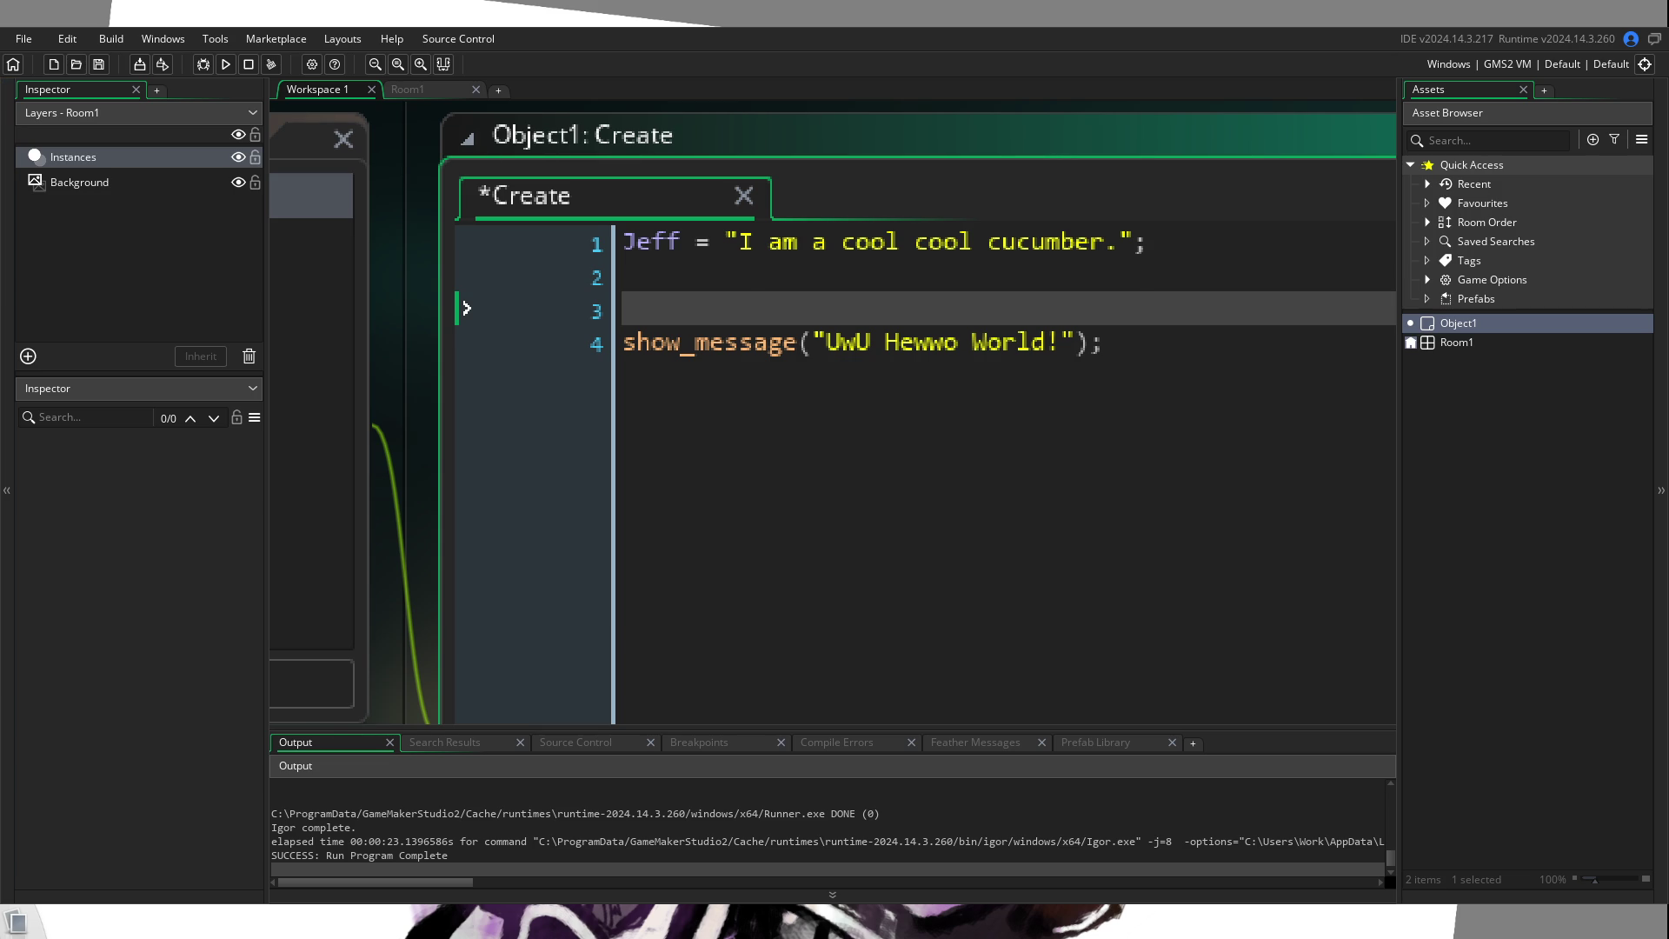
Step: On line 2, add Jeff_HP = 10; with a comment marking it a REAL number variable
click(940, 267)
text(Jeff)
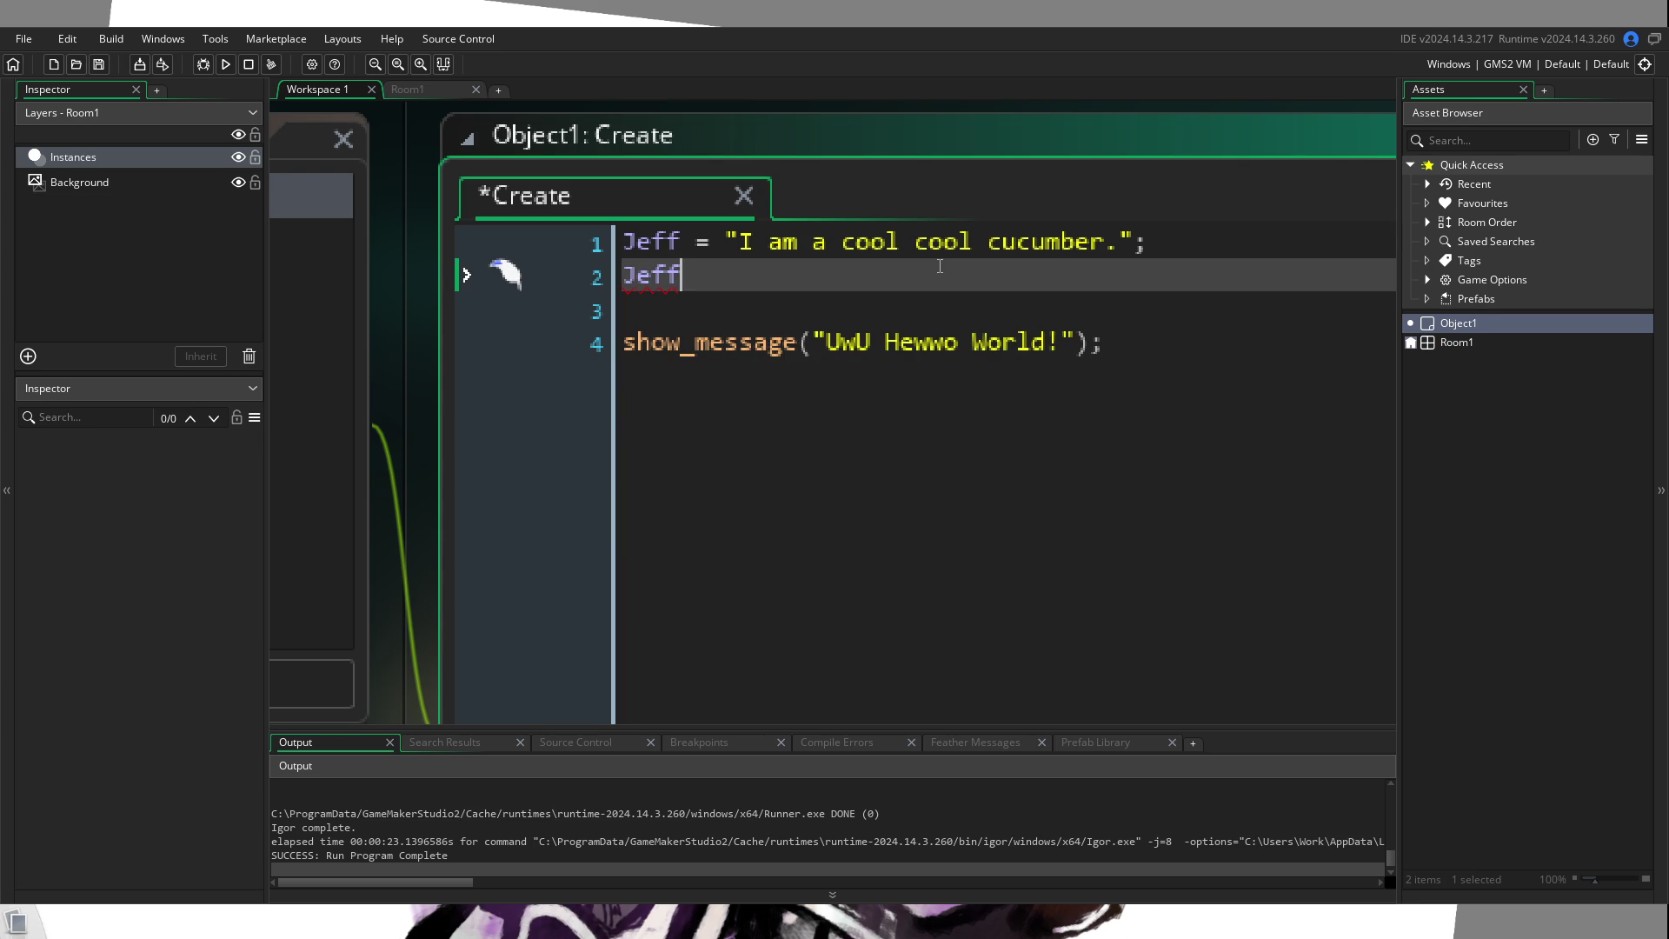
text( J)
key(BackSpace)
text(HP = )
text(10;)
text( // <---this is a REAL number )
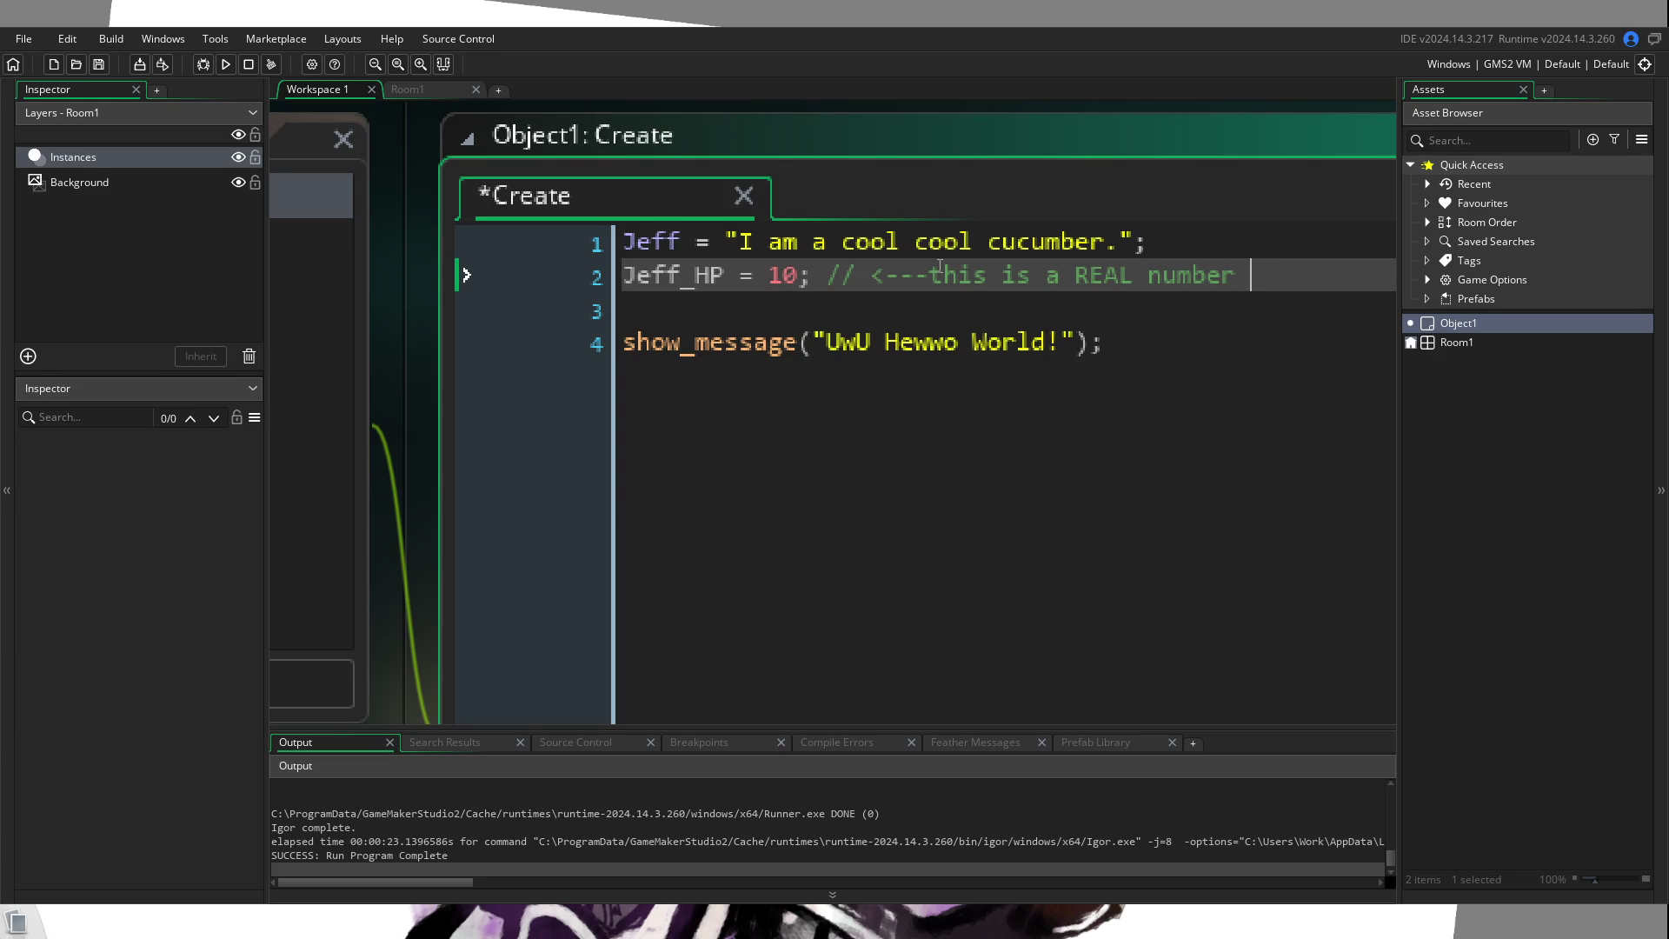
text(variable.)
key(Return)
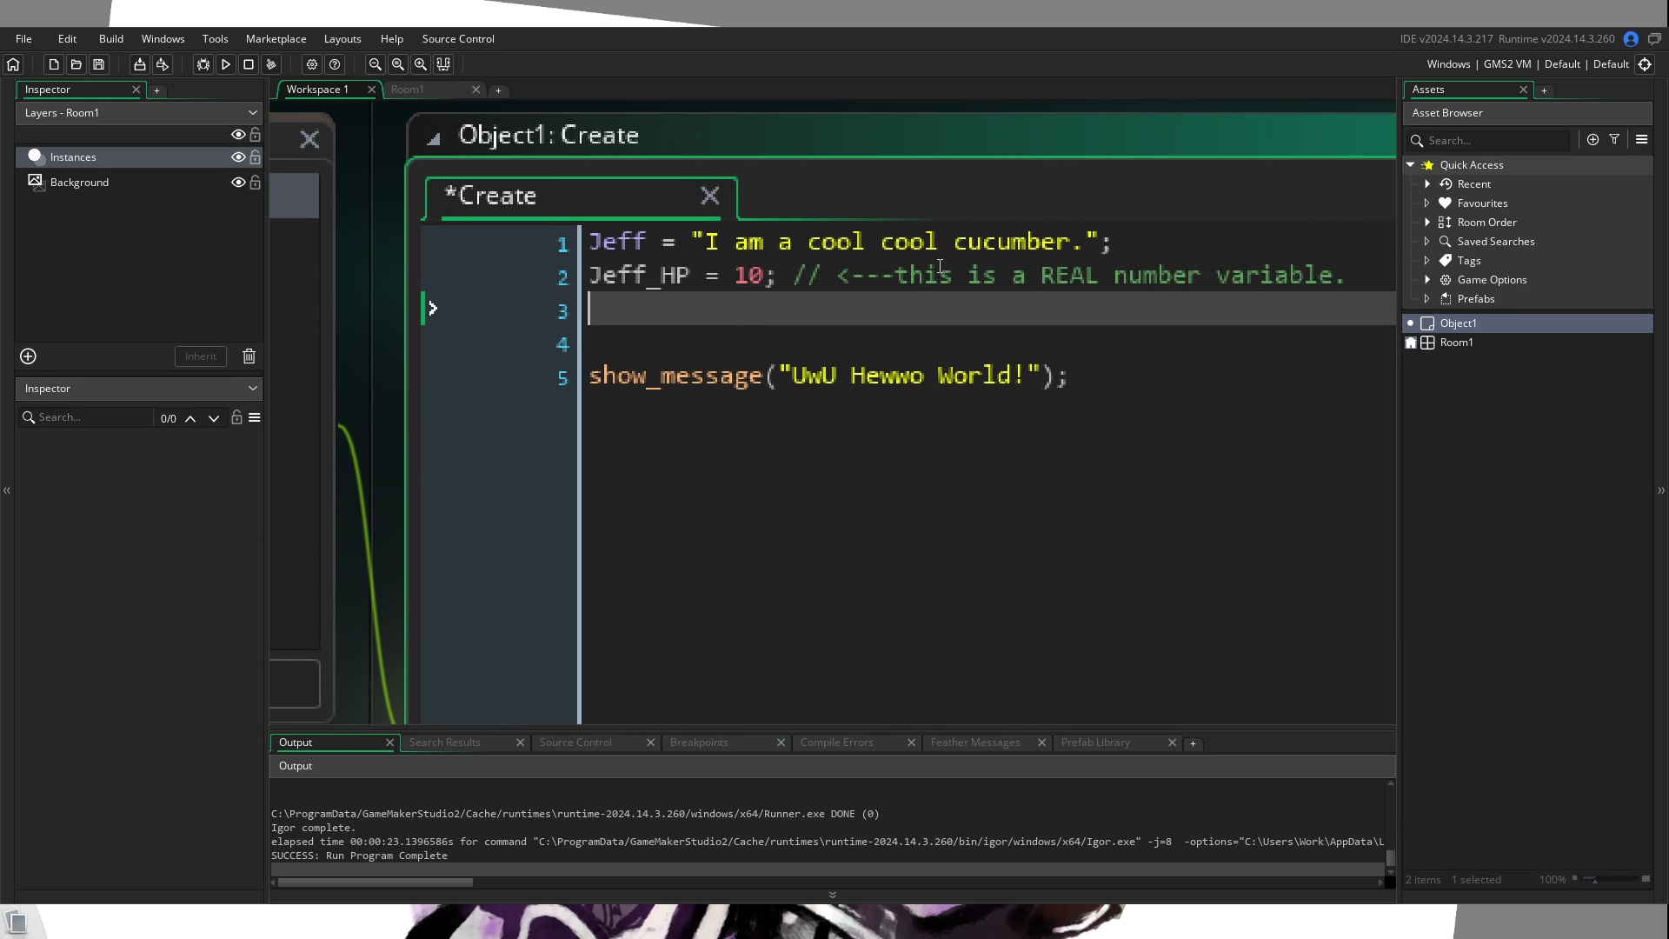
Step: Add Jeff_Is_Dumb = true; on line 3, commented as a BOOL
text(J)
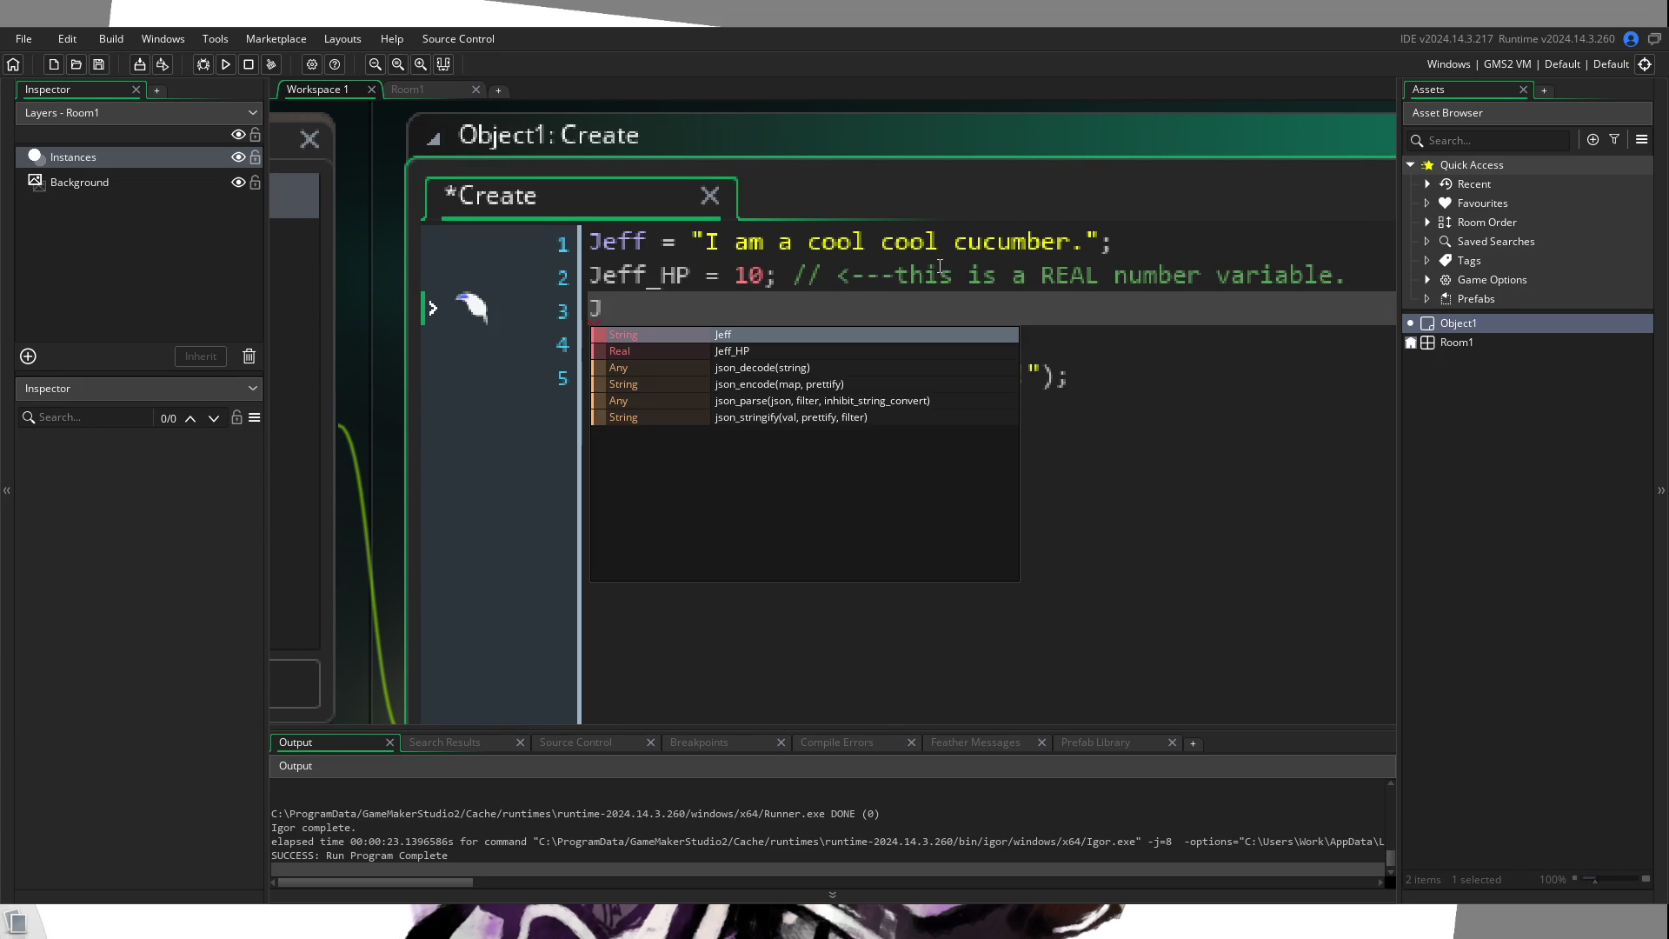
text(eff_)
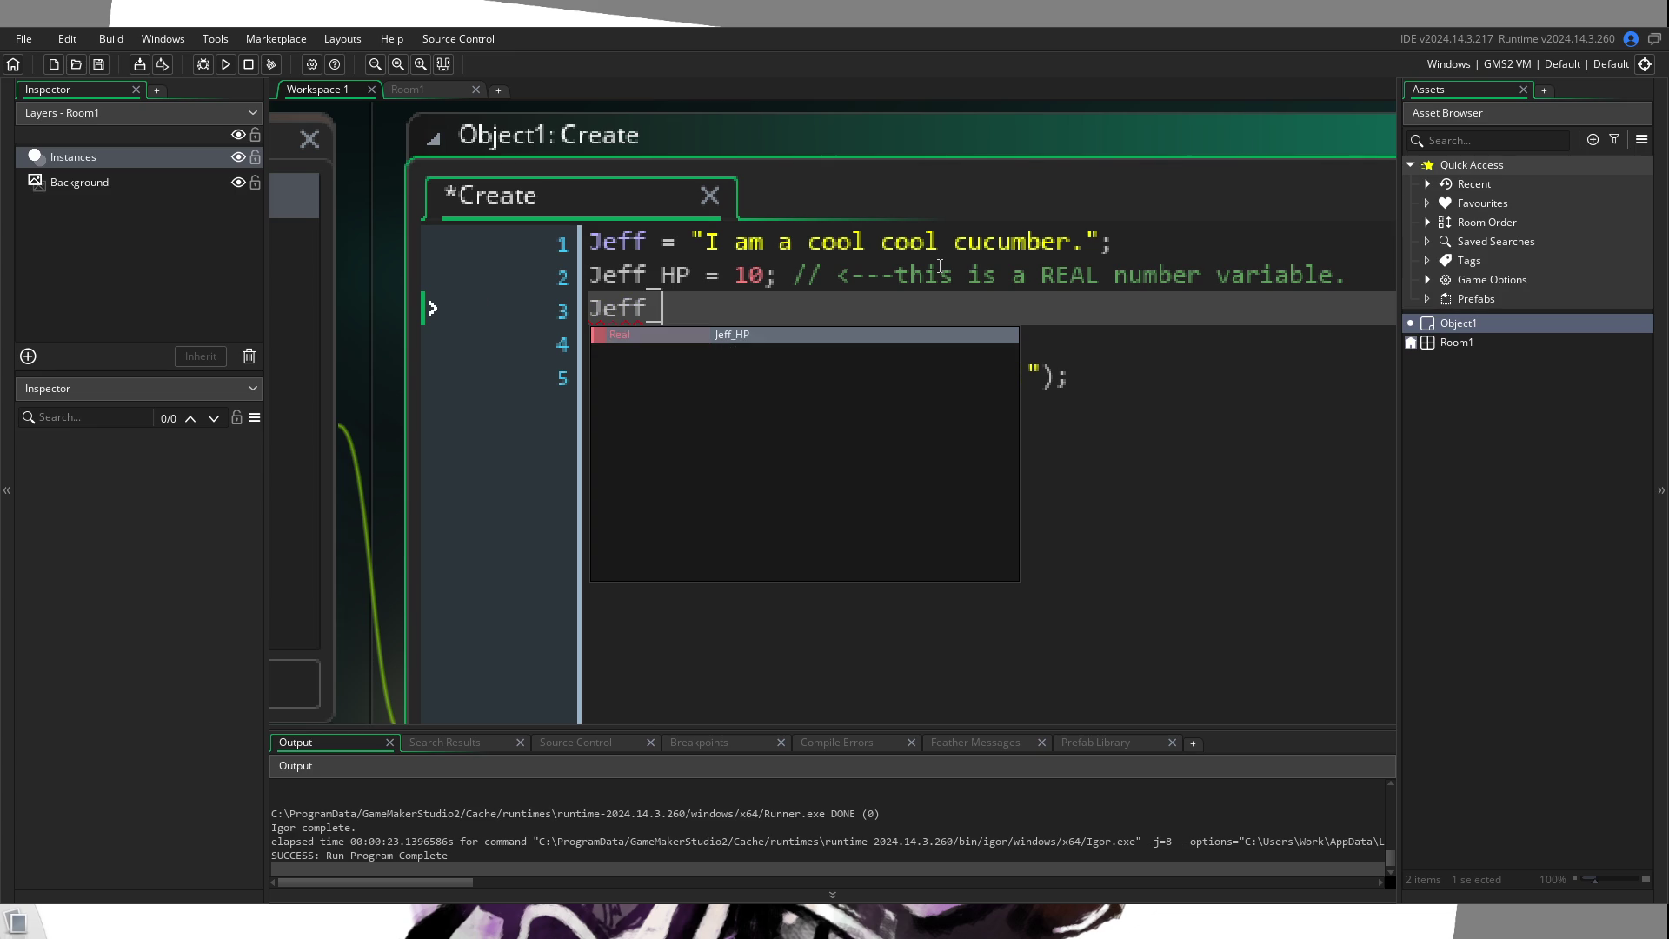
text(Is_)
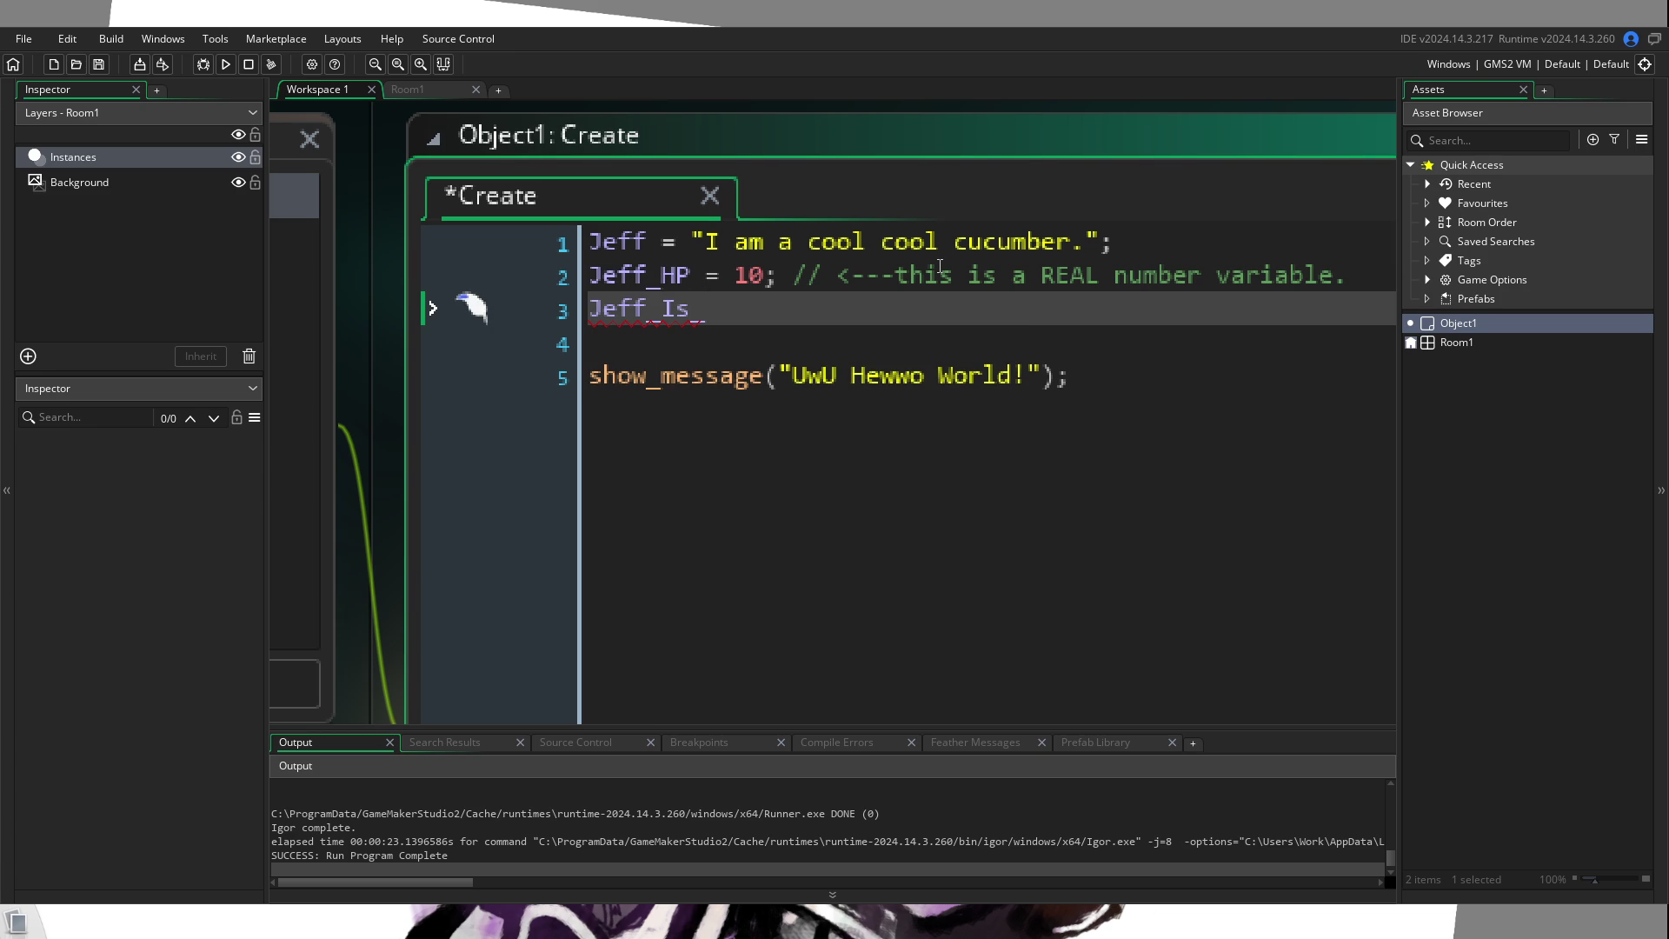
text(Dumb = true; )
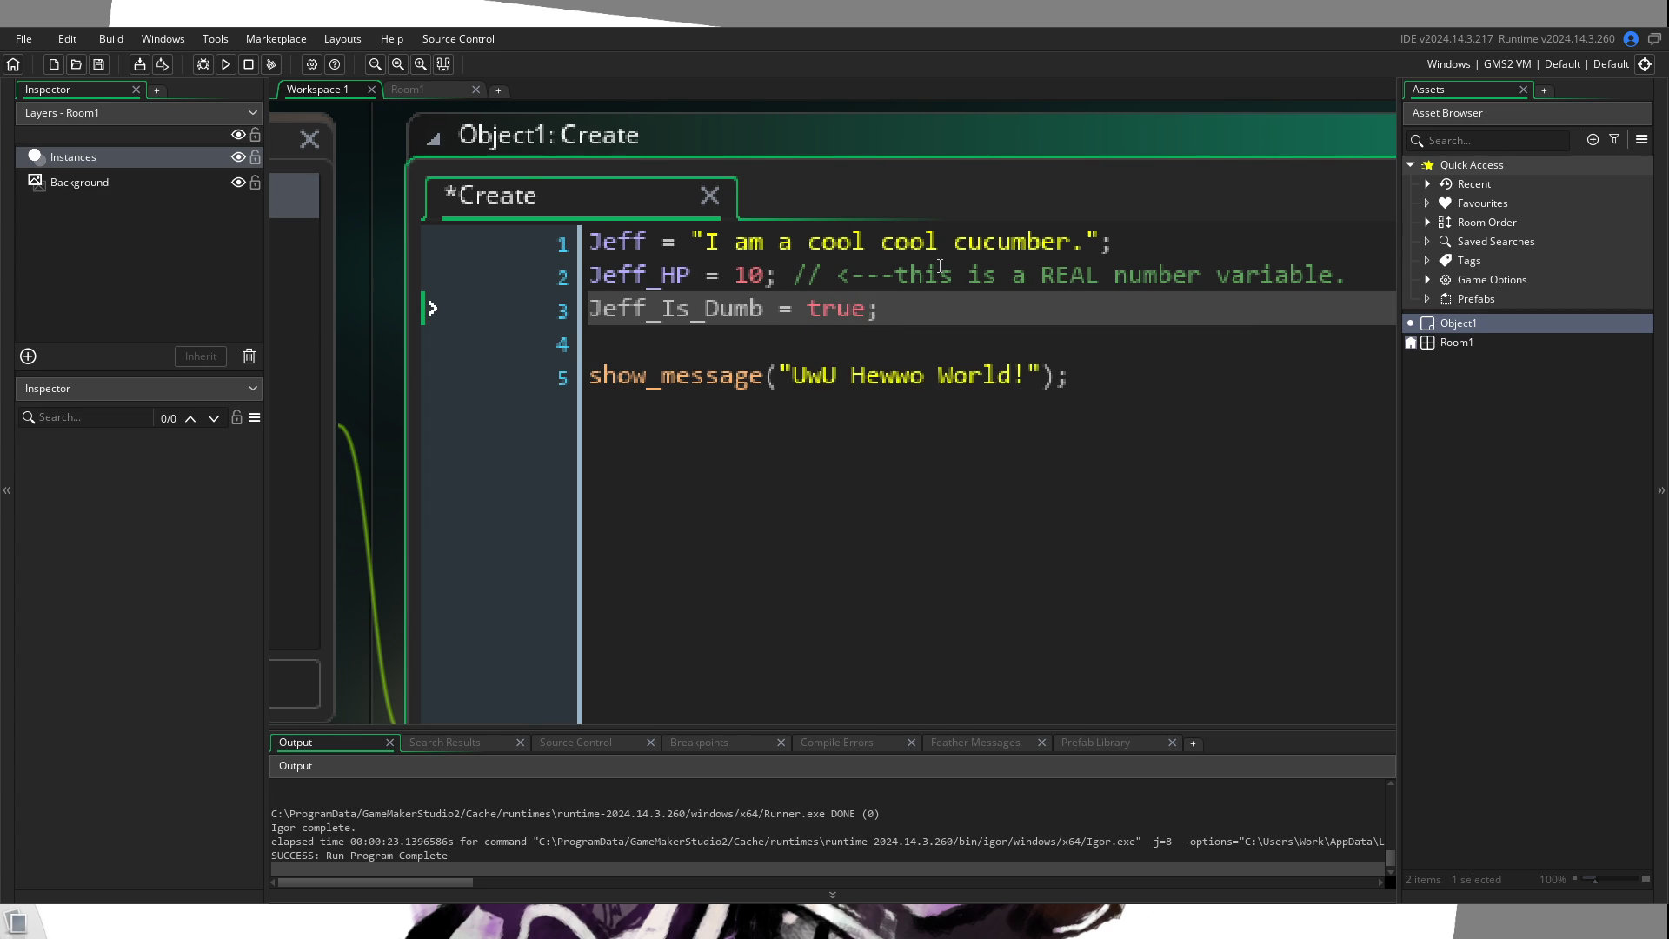
text(// <---This is a BOOL.)
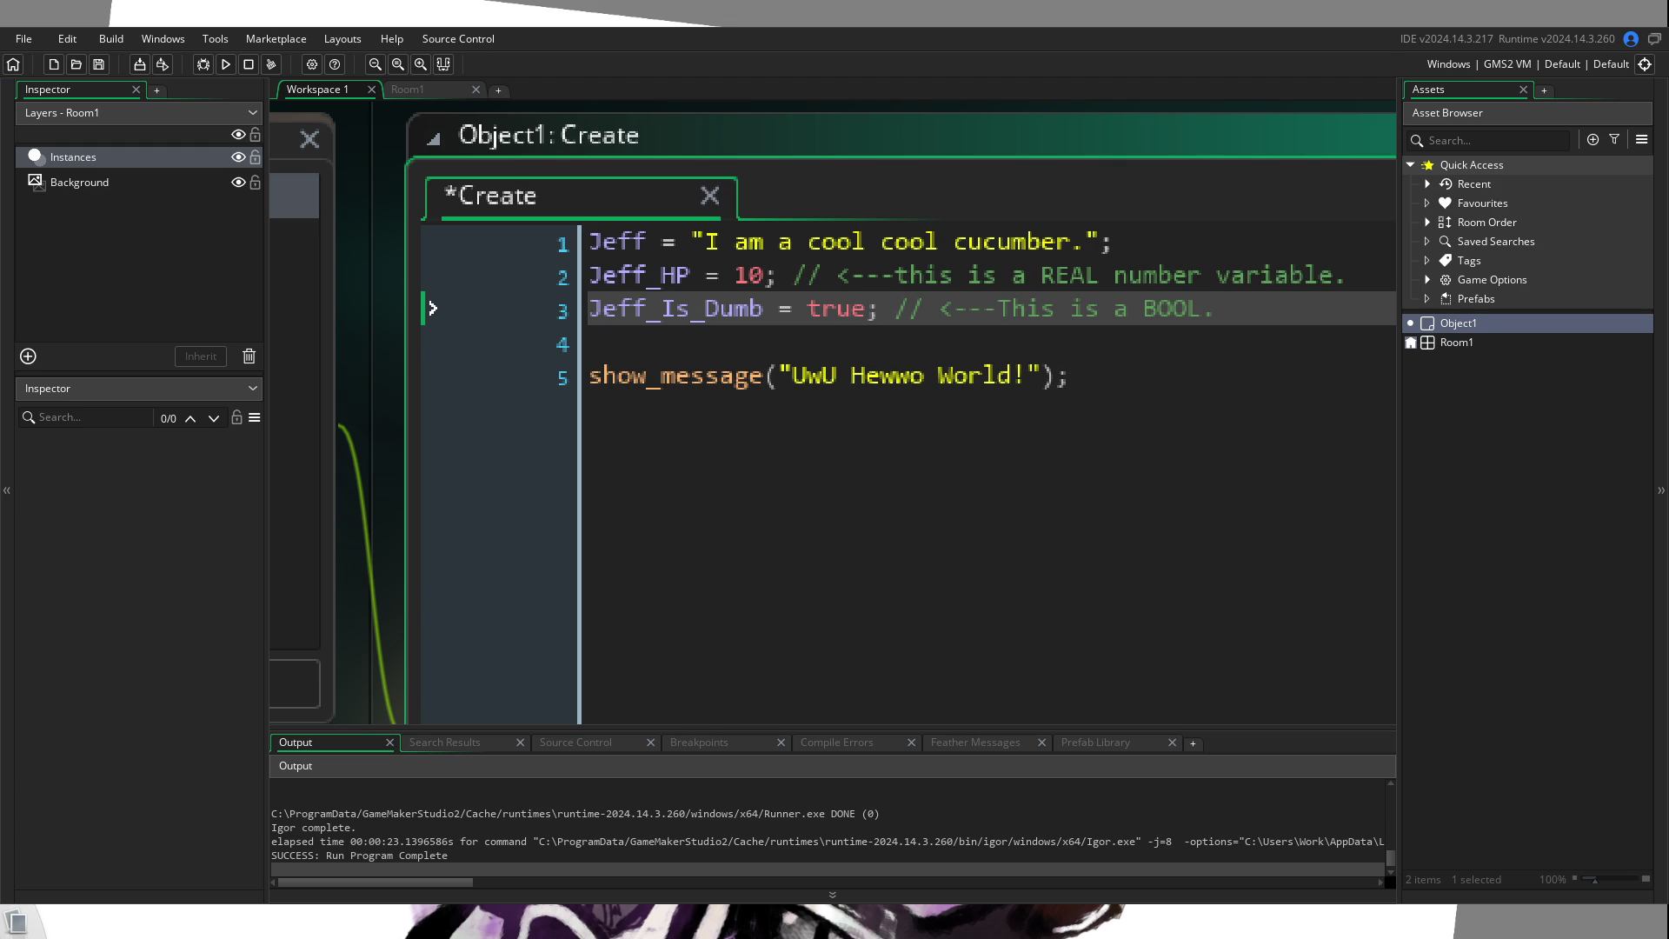
click(796, 335)
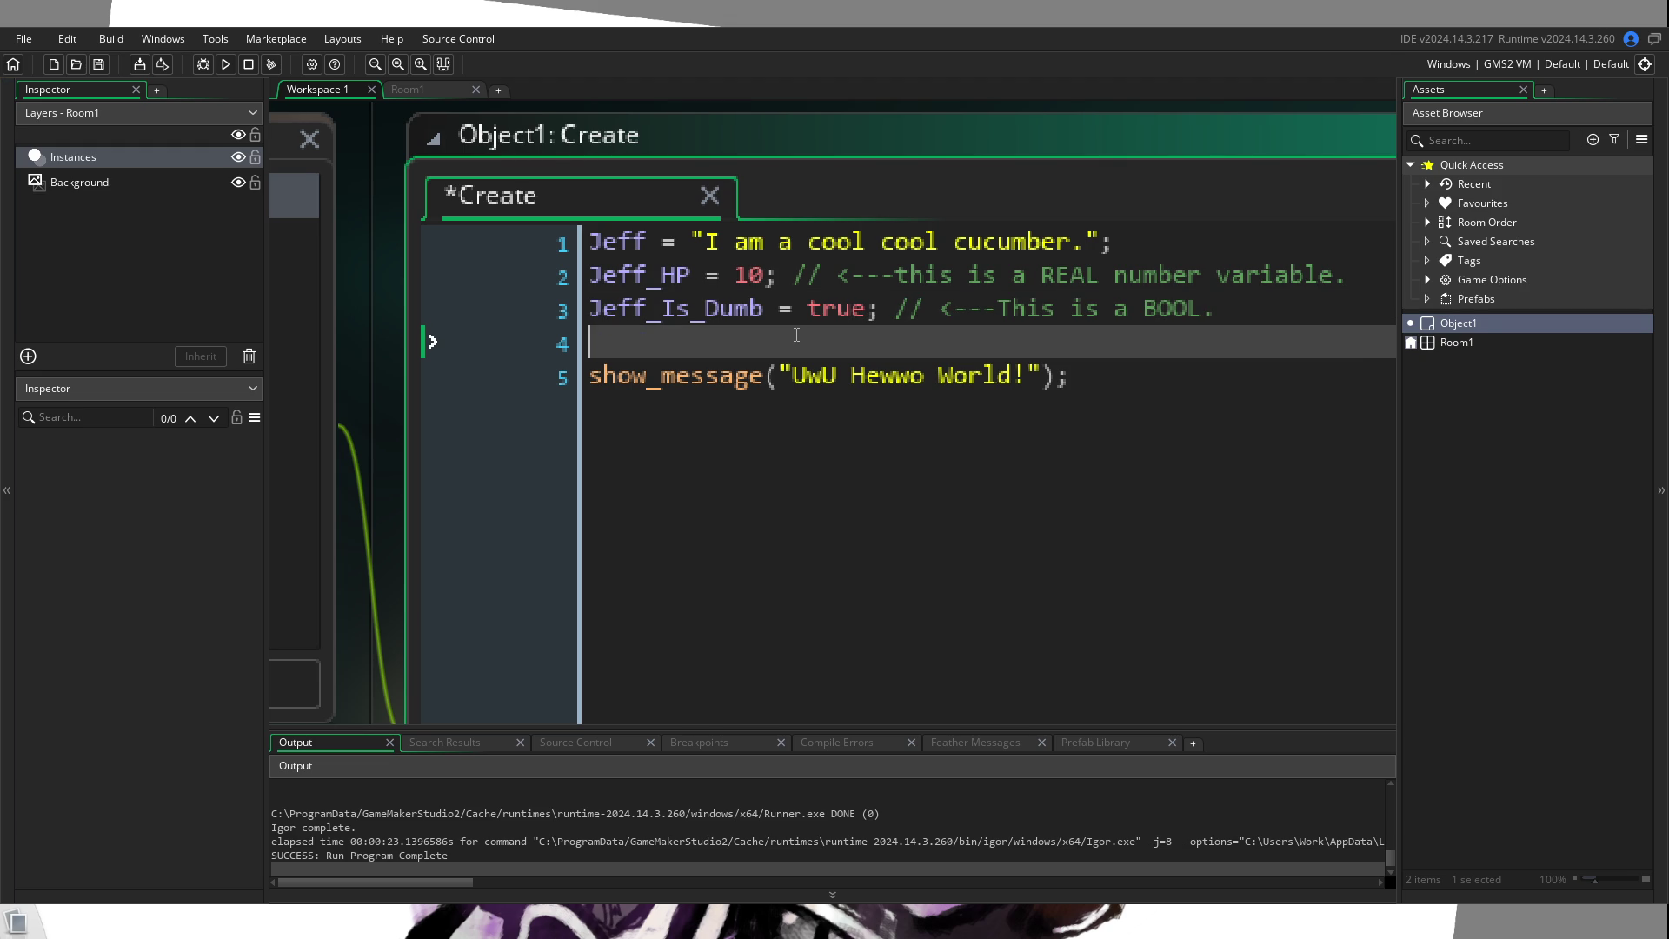
Step: Write the comment '//woooooooooooooow im a comment WOW HAHA' on line 4, then add blank lines
text(//woooooooooooooow im a )
text(comm)
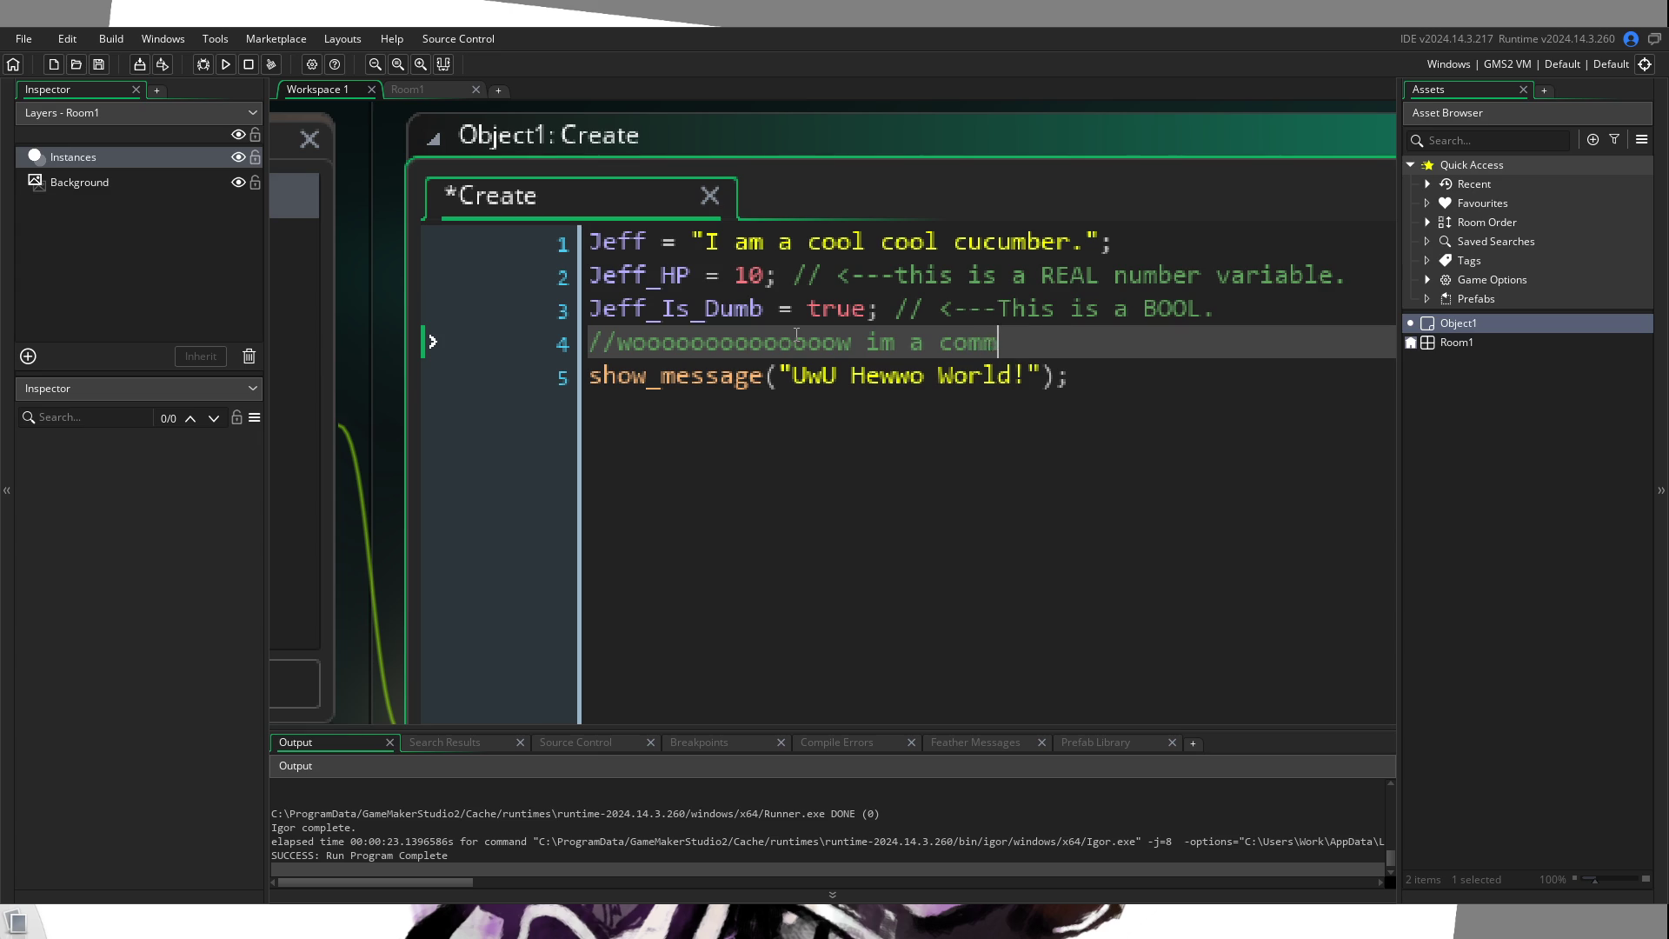
text(ent WOW HAHA)
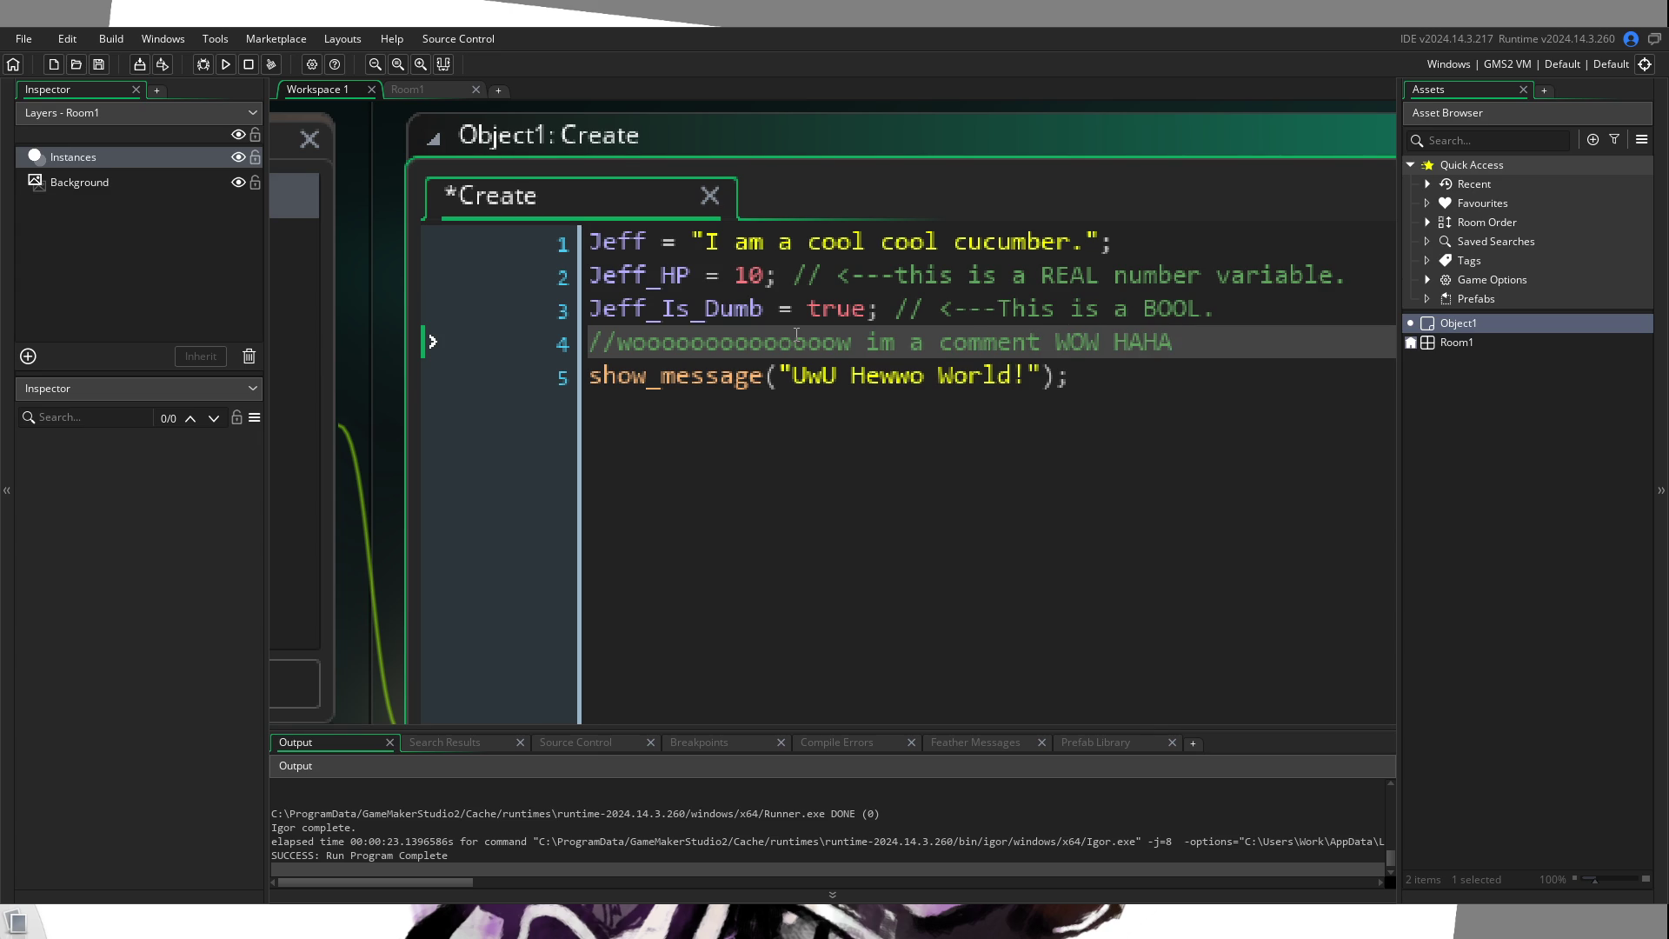
key(Return)
key(Return)
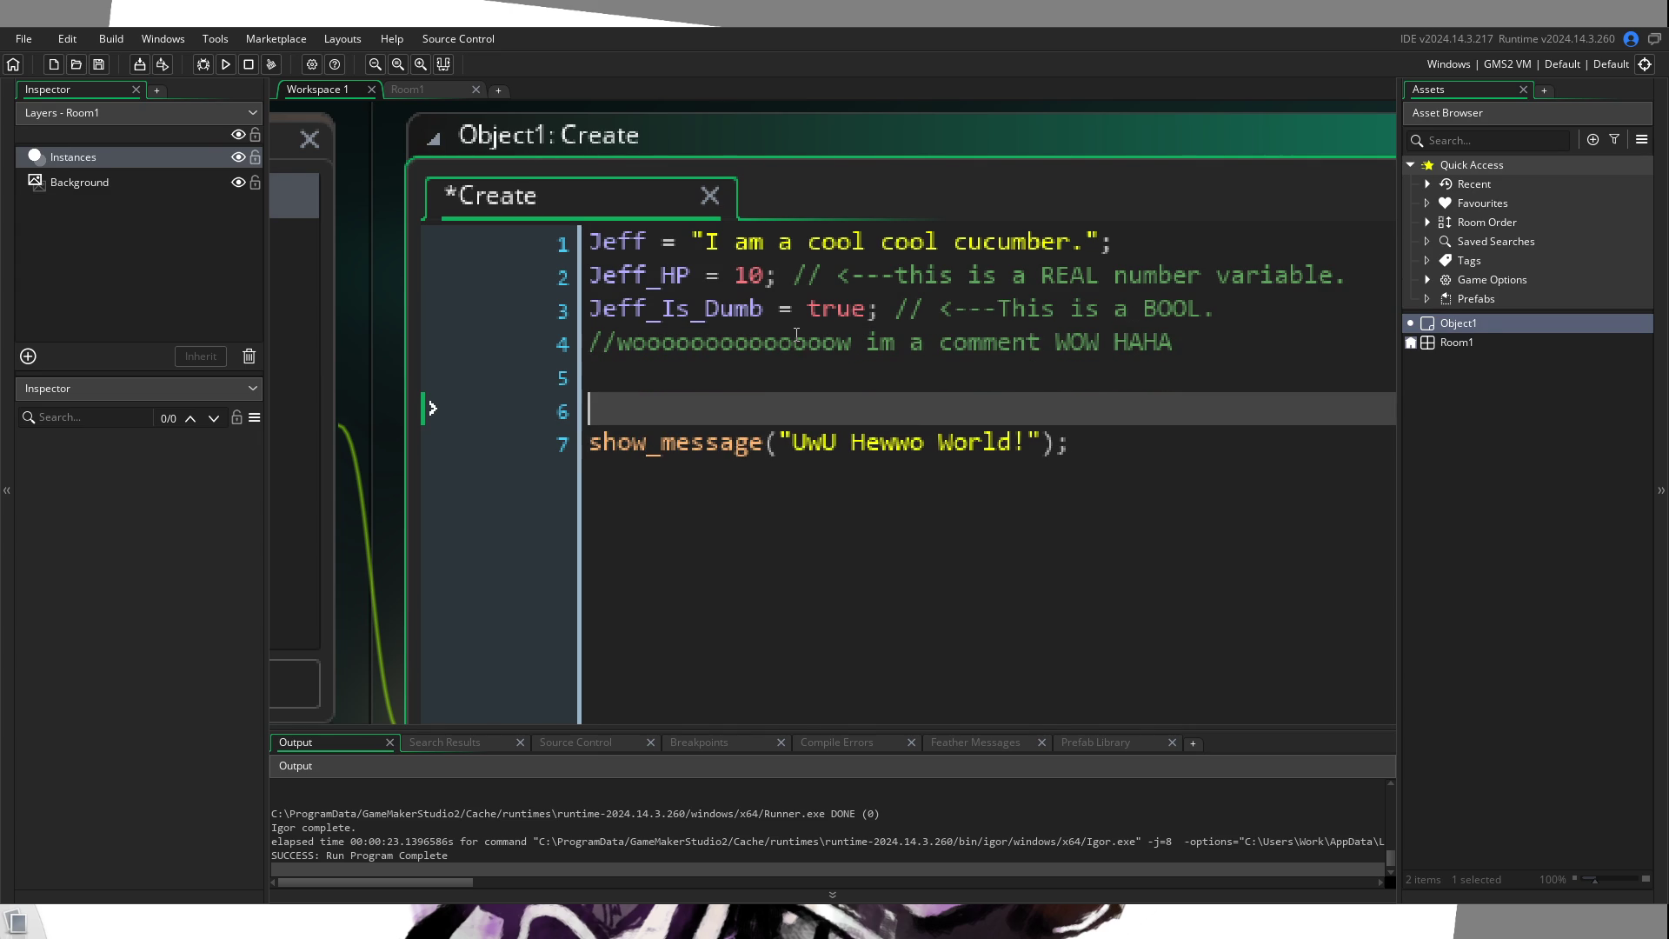
Step: Replace the 'UwU Hewwo World!' string in show_message with the Jeff variable
drag(1041, 442, 791, 443)
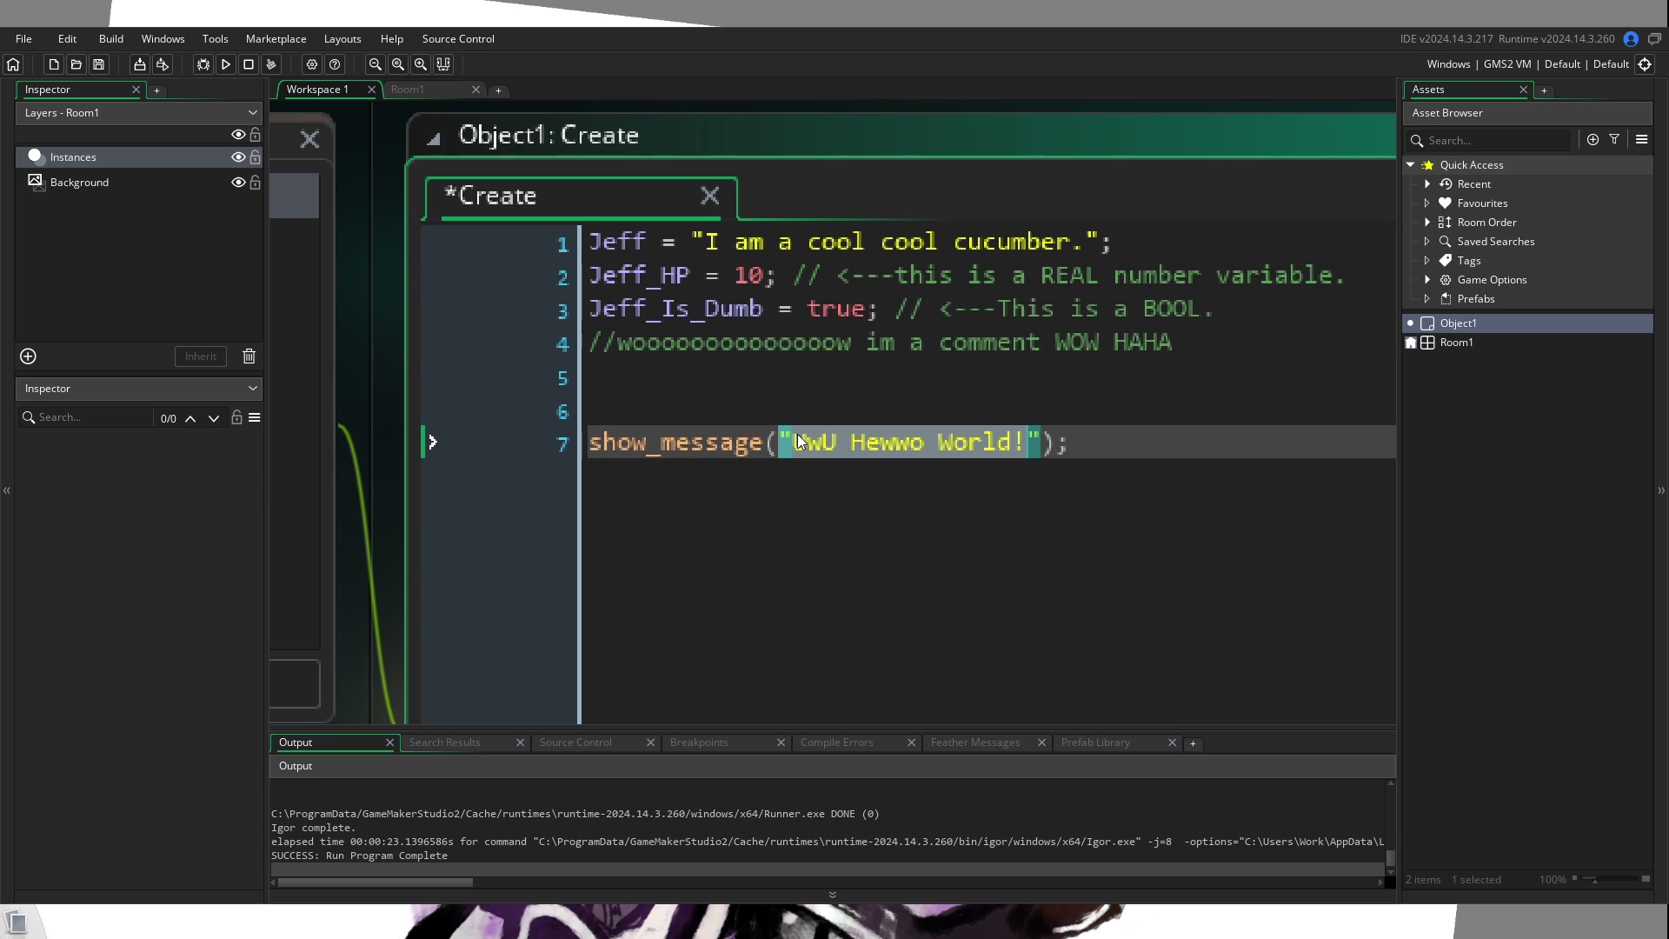
key(BackSpace)
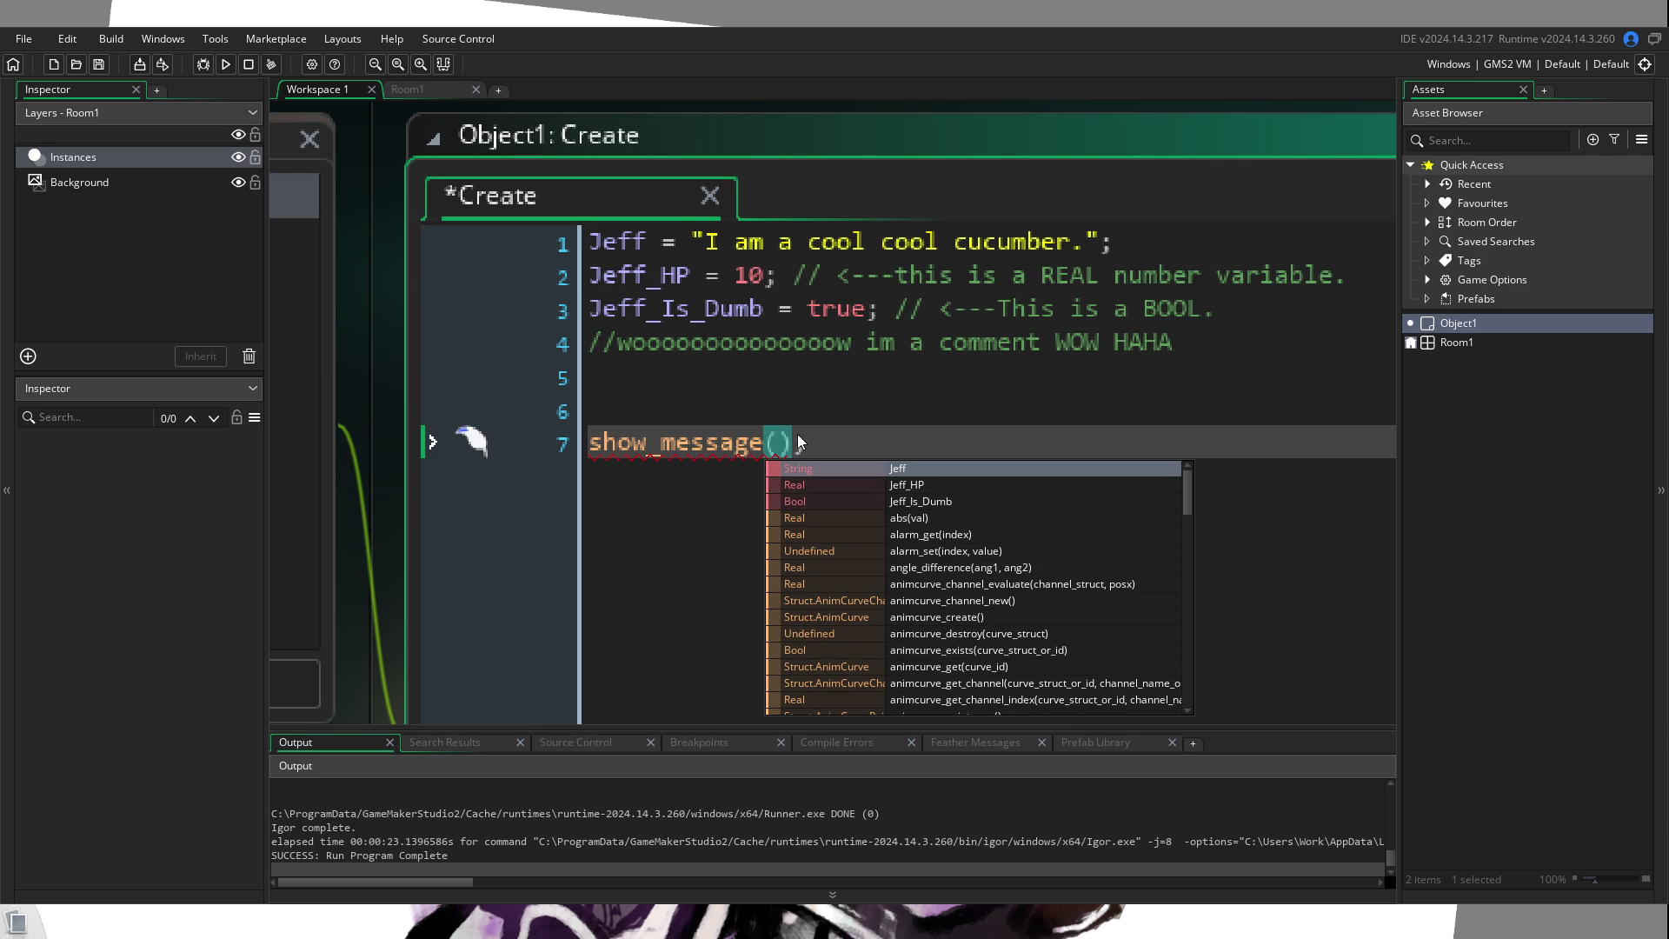
text(Jeff)
key(End)
key(Return)
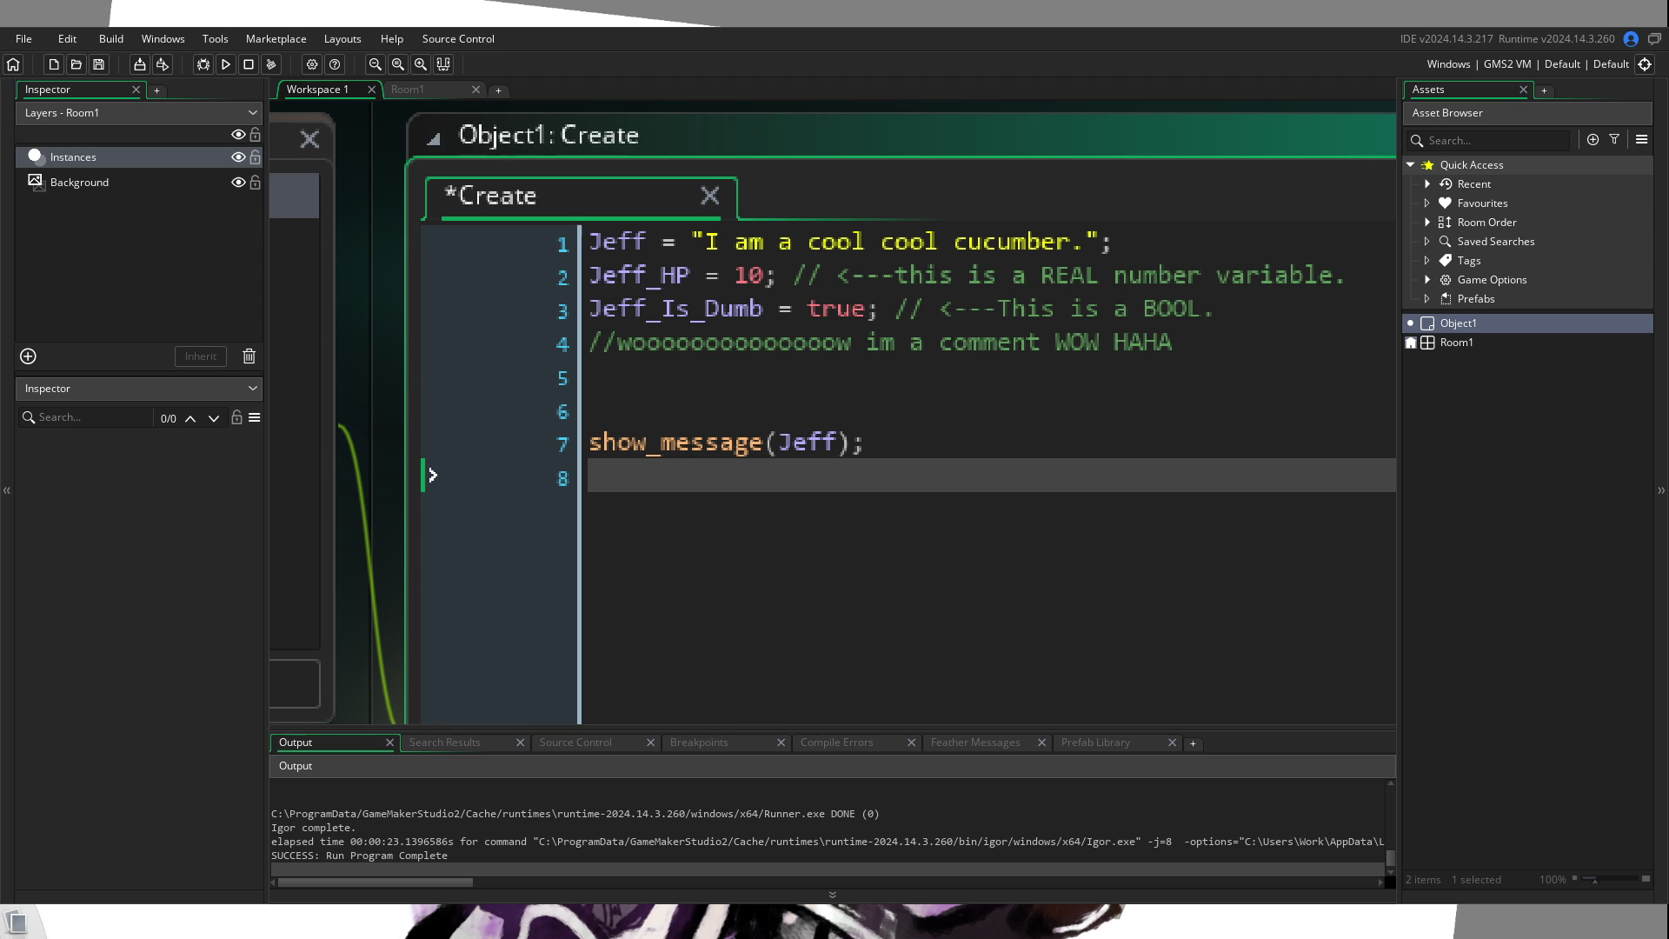
click(577, 433)
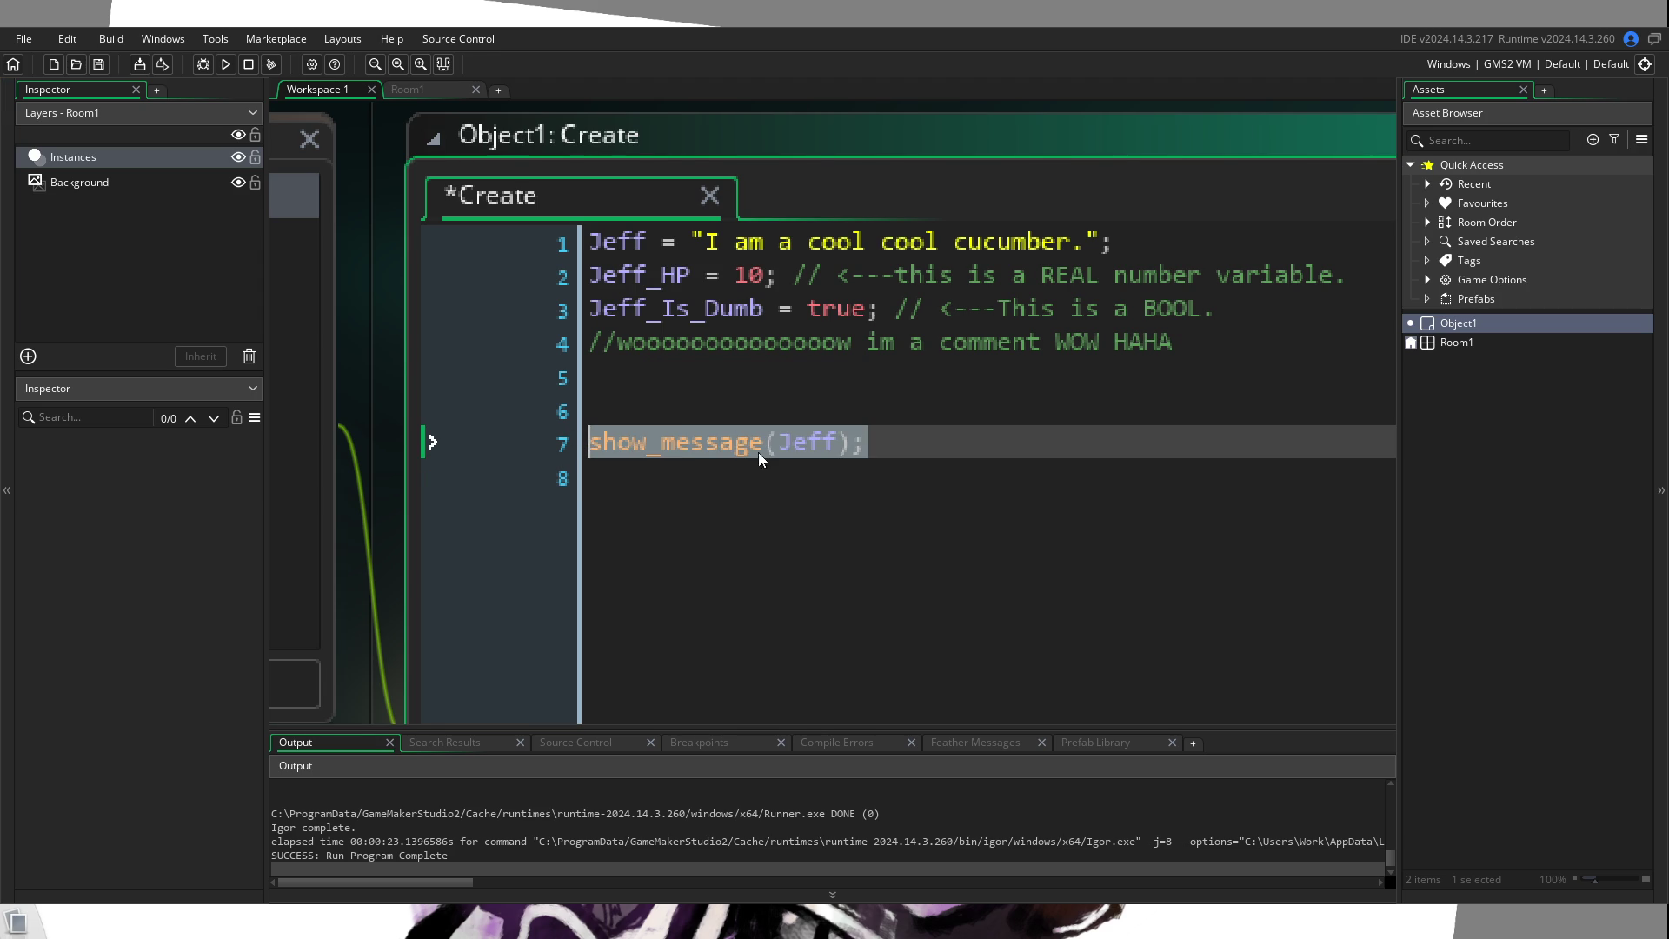
Step: Duplicate show_message(Jeff); twice and change the copies to show Jeff_HP and Jeff_Is_Dumb
click(781, 487)
text(show_message(Jeff);)
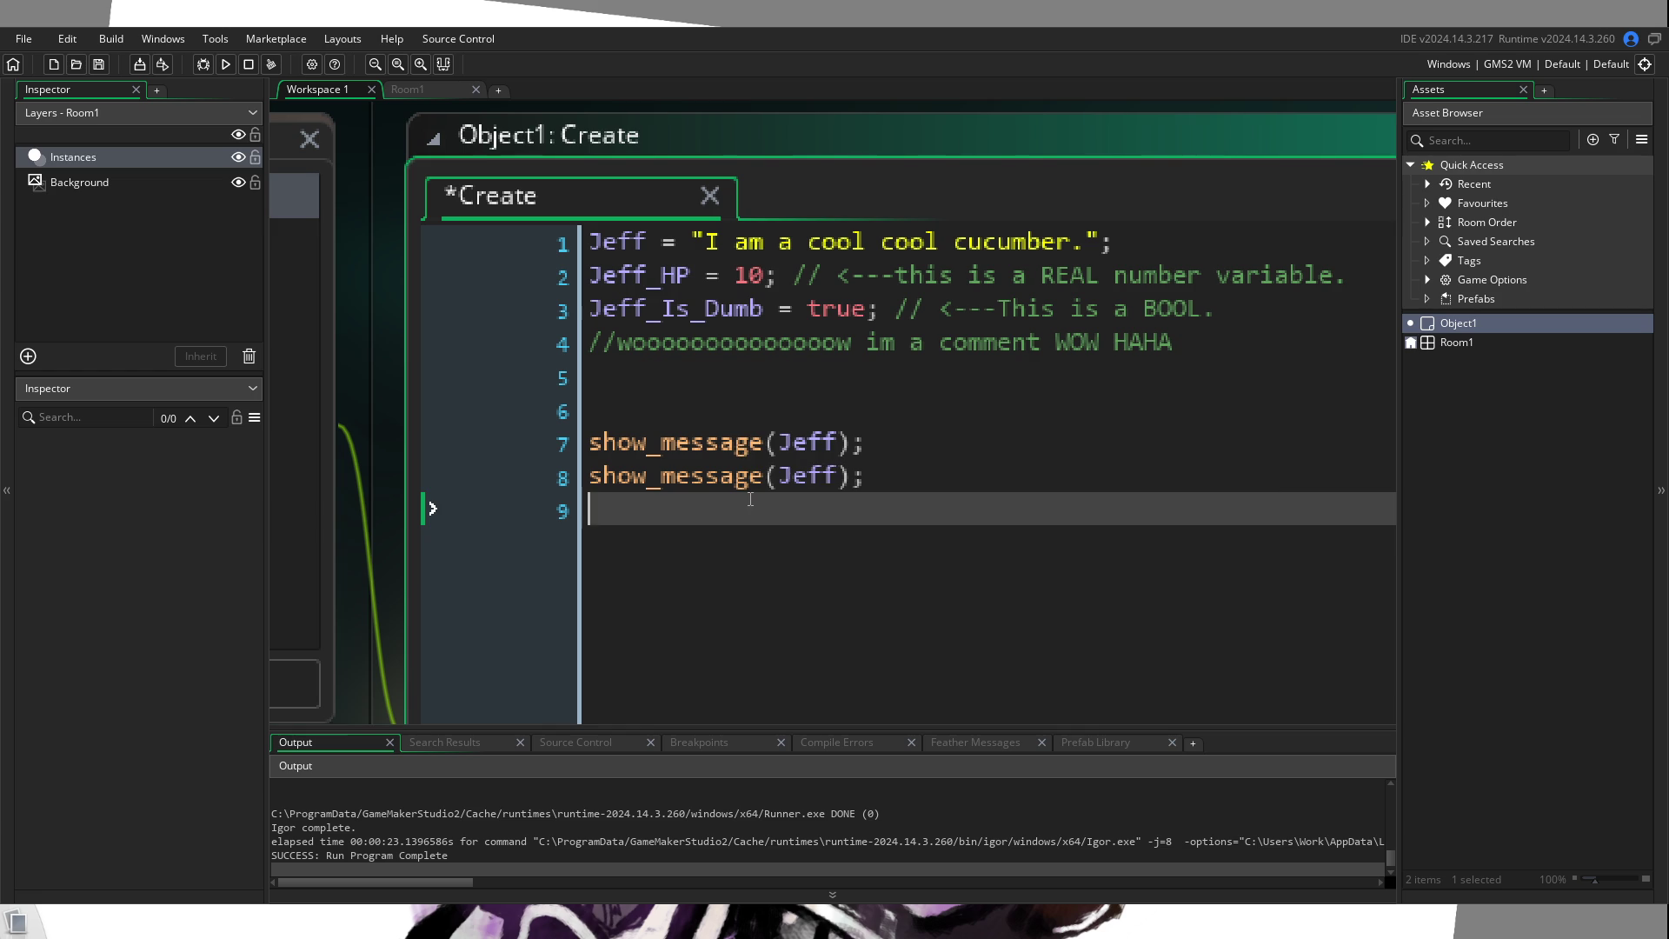
text(show_message(Jeff);)
double_click(633, 276)
key(ctrl+c)
double_click(804, 479)
key(ctrl+v)
double_click(678, 309)
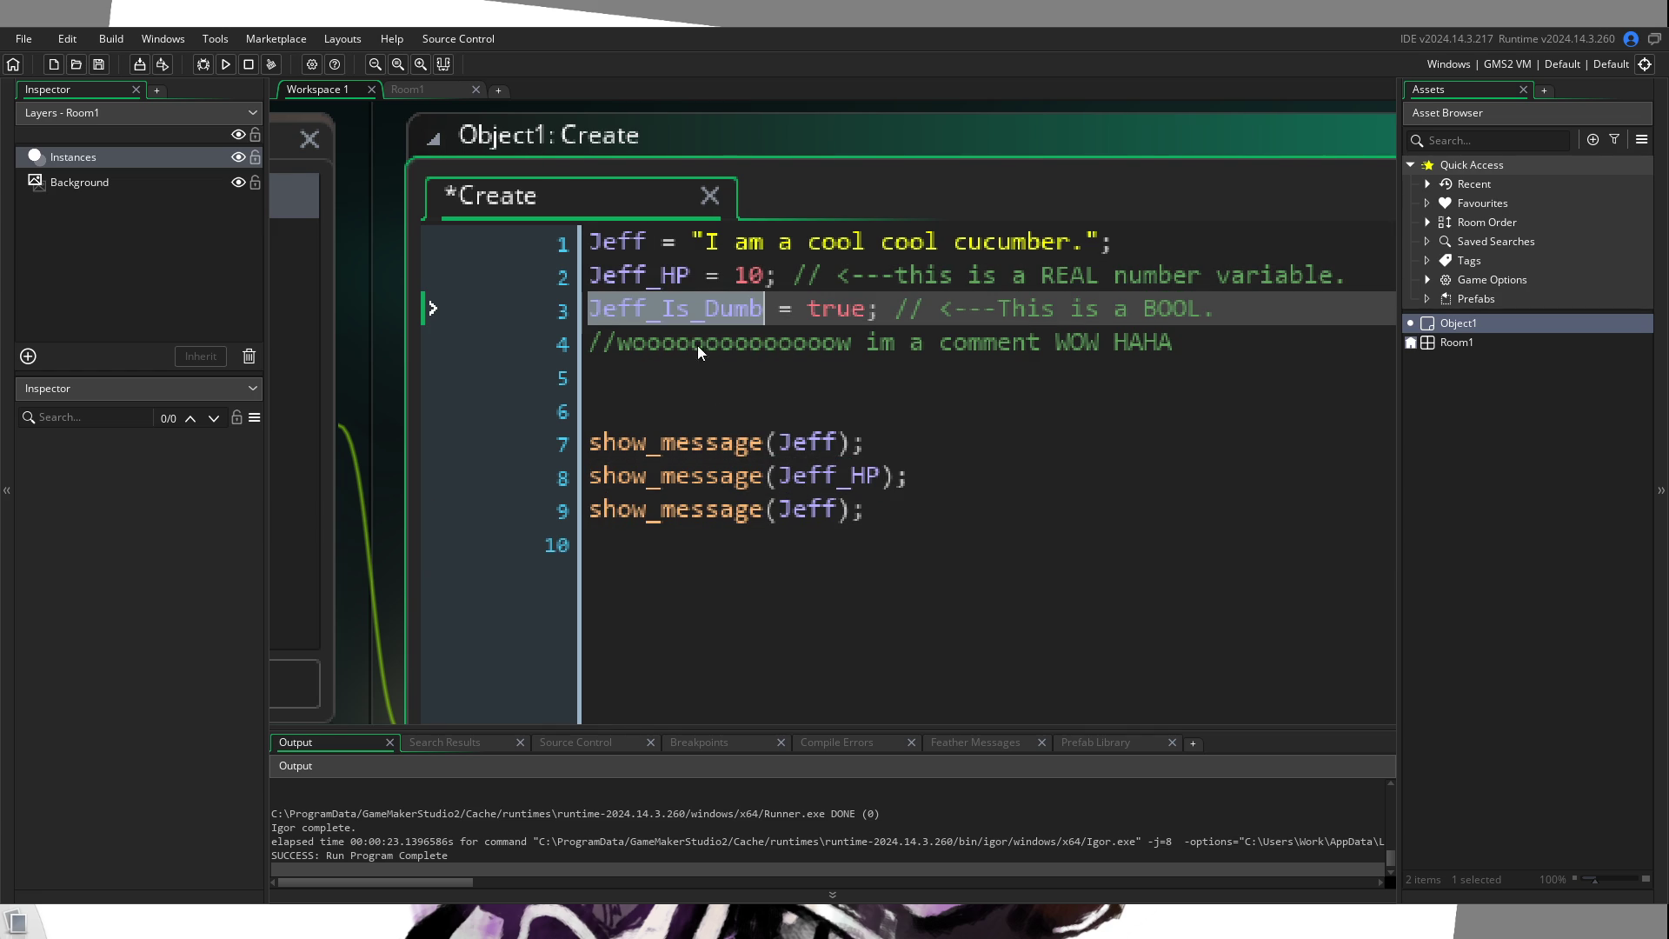
double_click(807, 510)
key(ctrl+v)
mouse_move(663, 442)
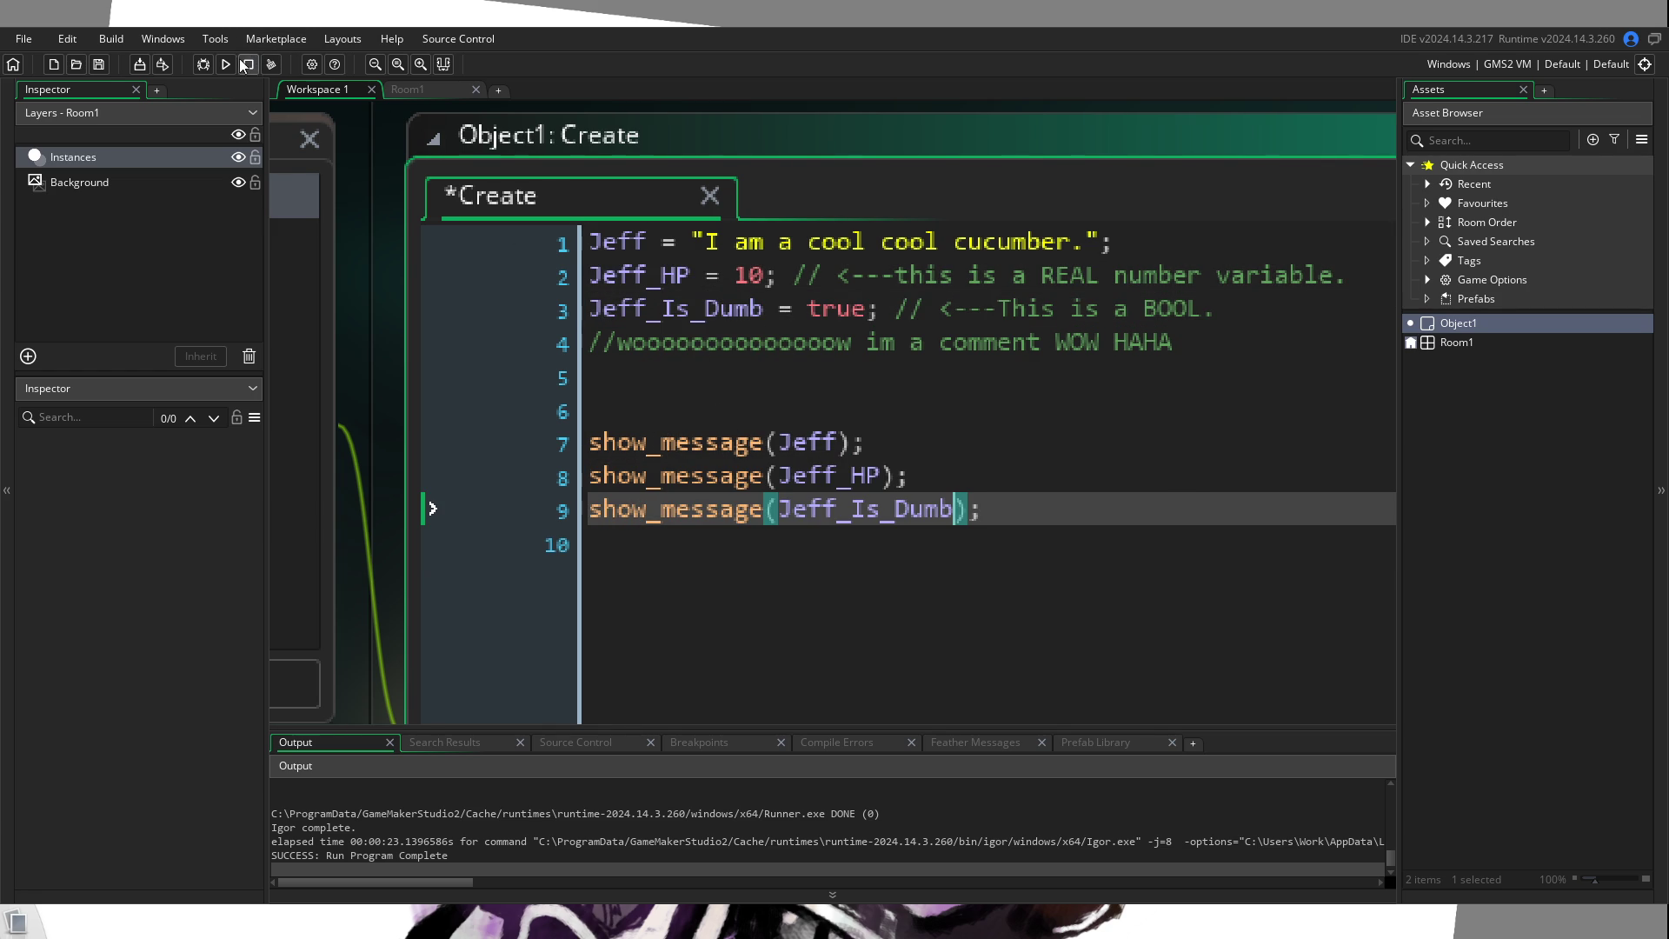
Step: Run the game until the build succeeds, then go back to line 10 of the code
click(226, 64)
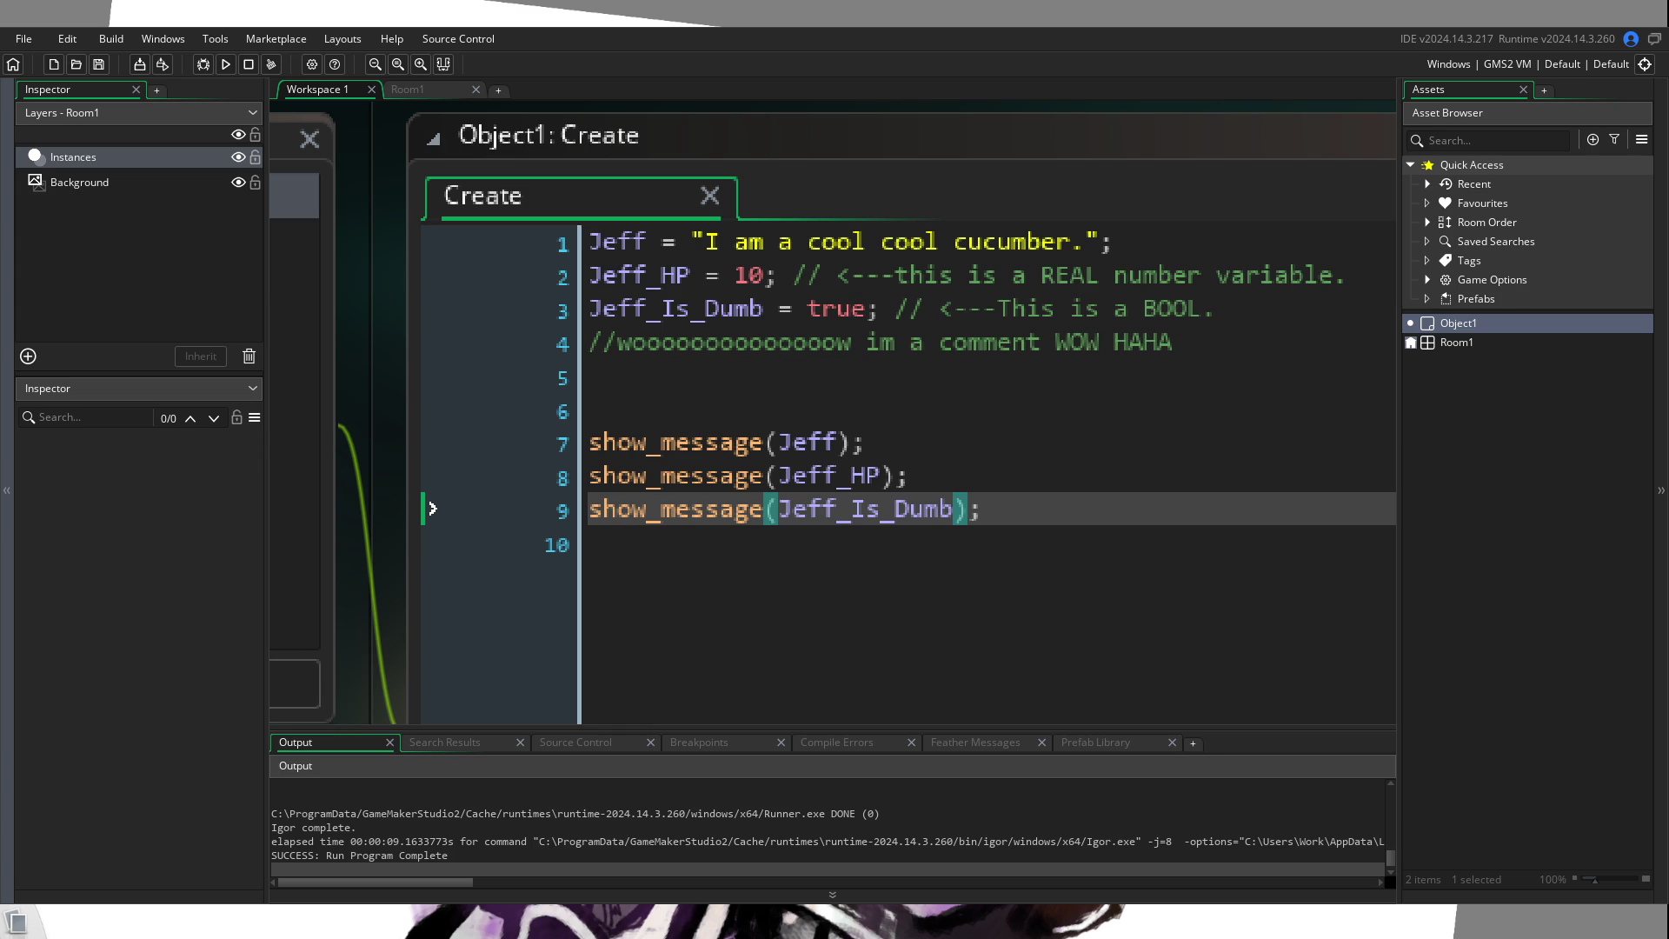
scroll(833, 412, down, 2)
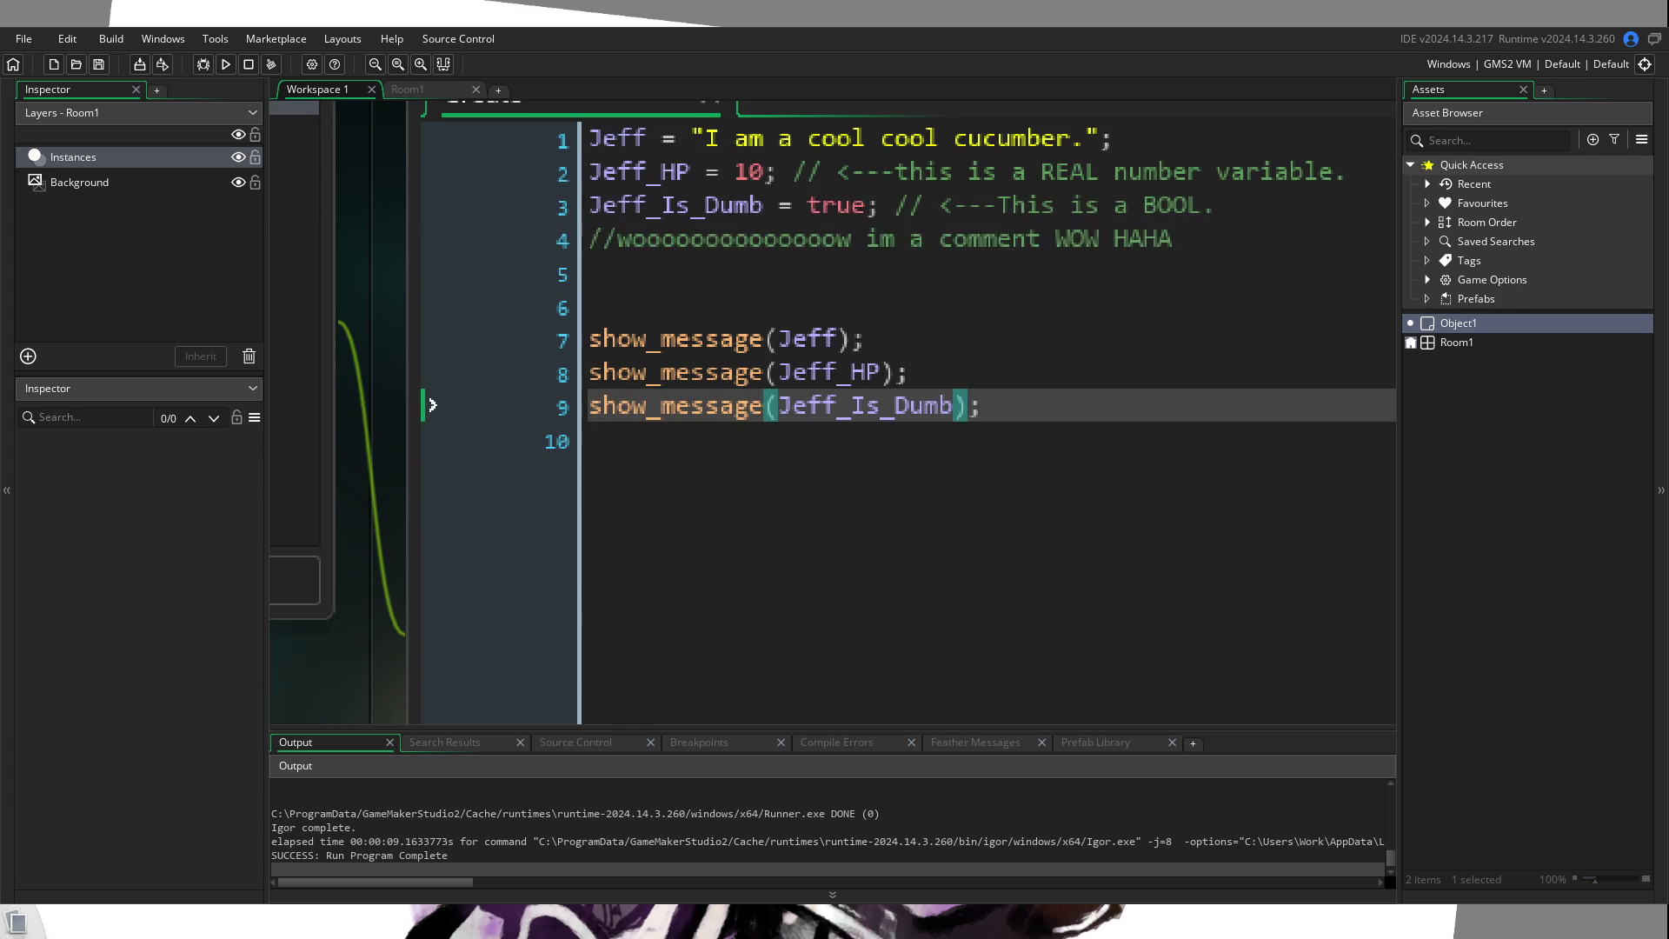
click(671, 522)
scroll(809, 522, down, 2)
Step: Delete the three show_message lines and start an empty if () statement on line 6
mouse_move(1029, 477)
mouse_down()
mouse_move(610, 374)
mouse_move(609, 357)
mouse_up()
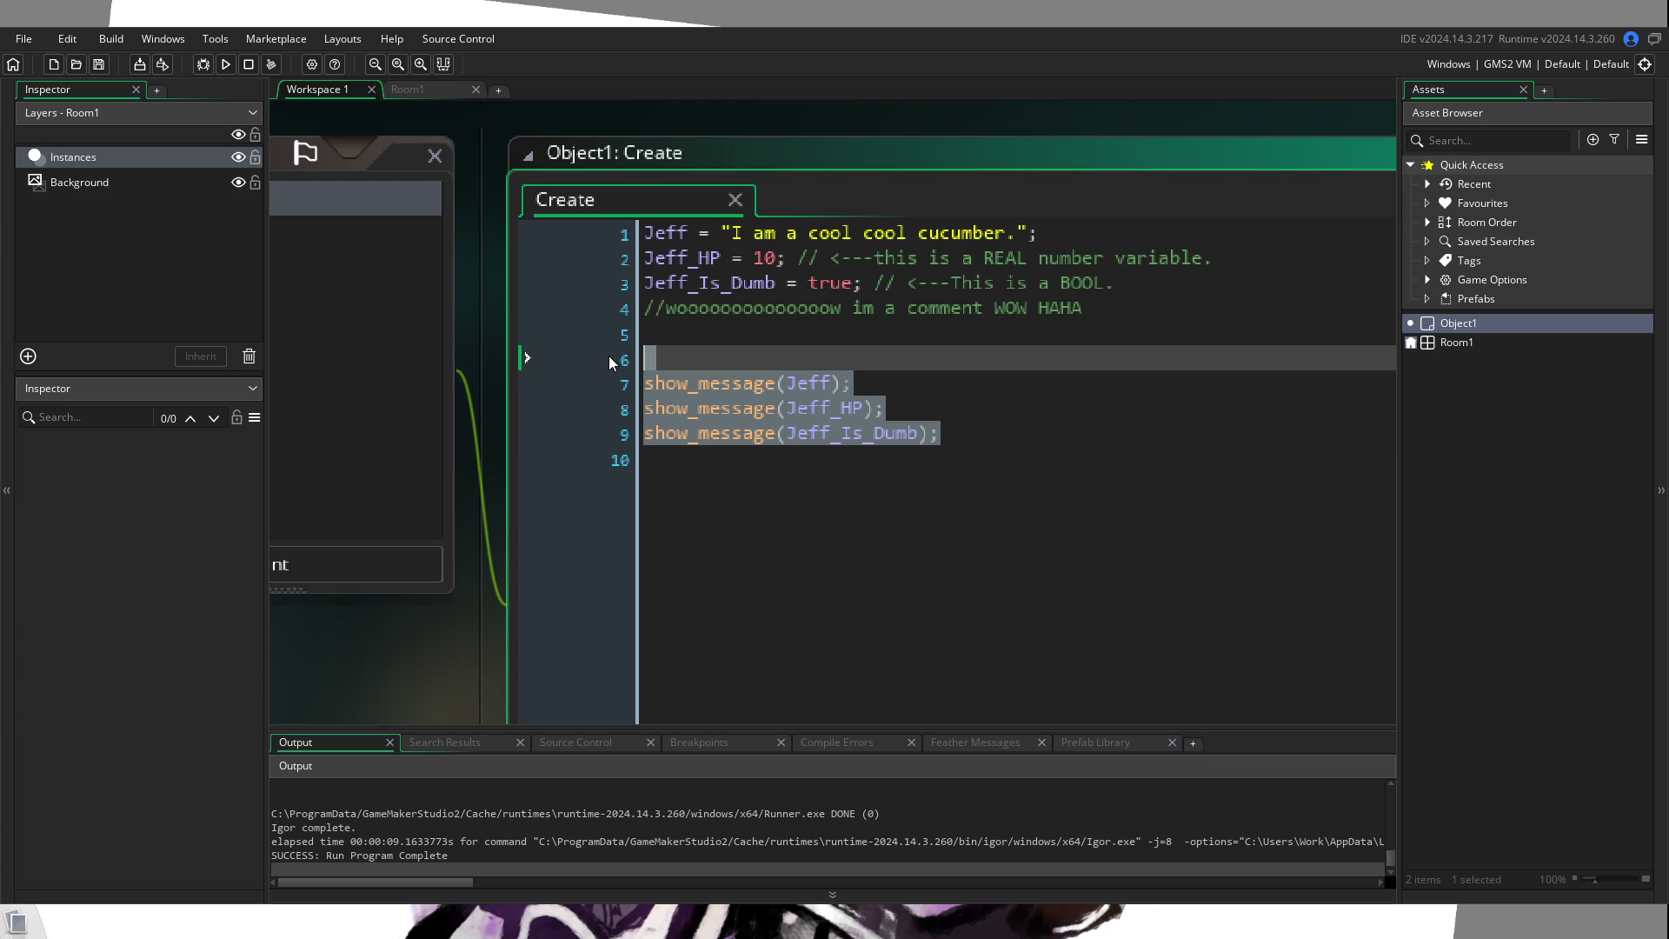
key(Delete)
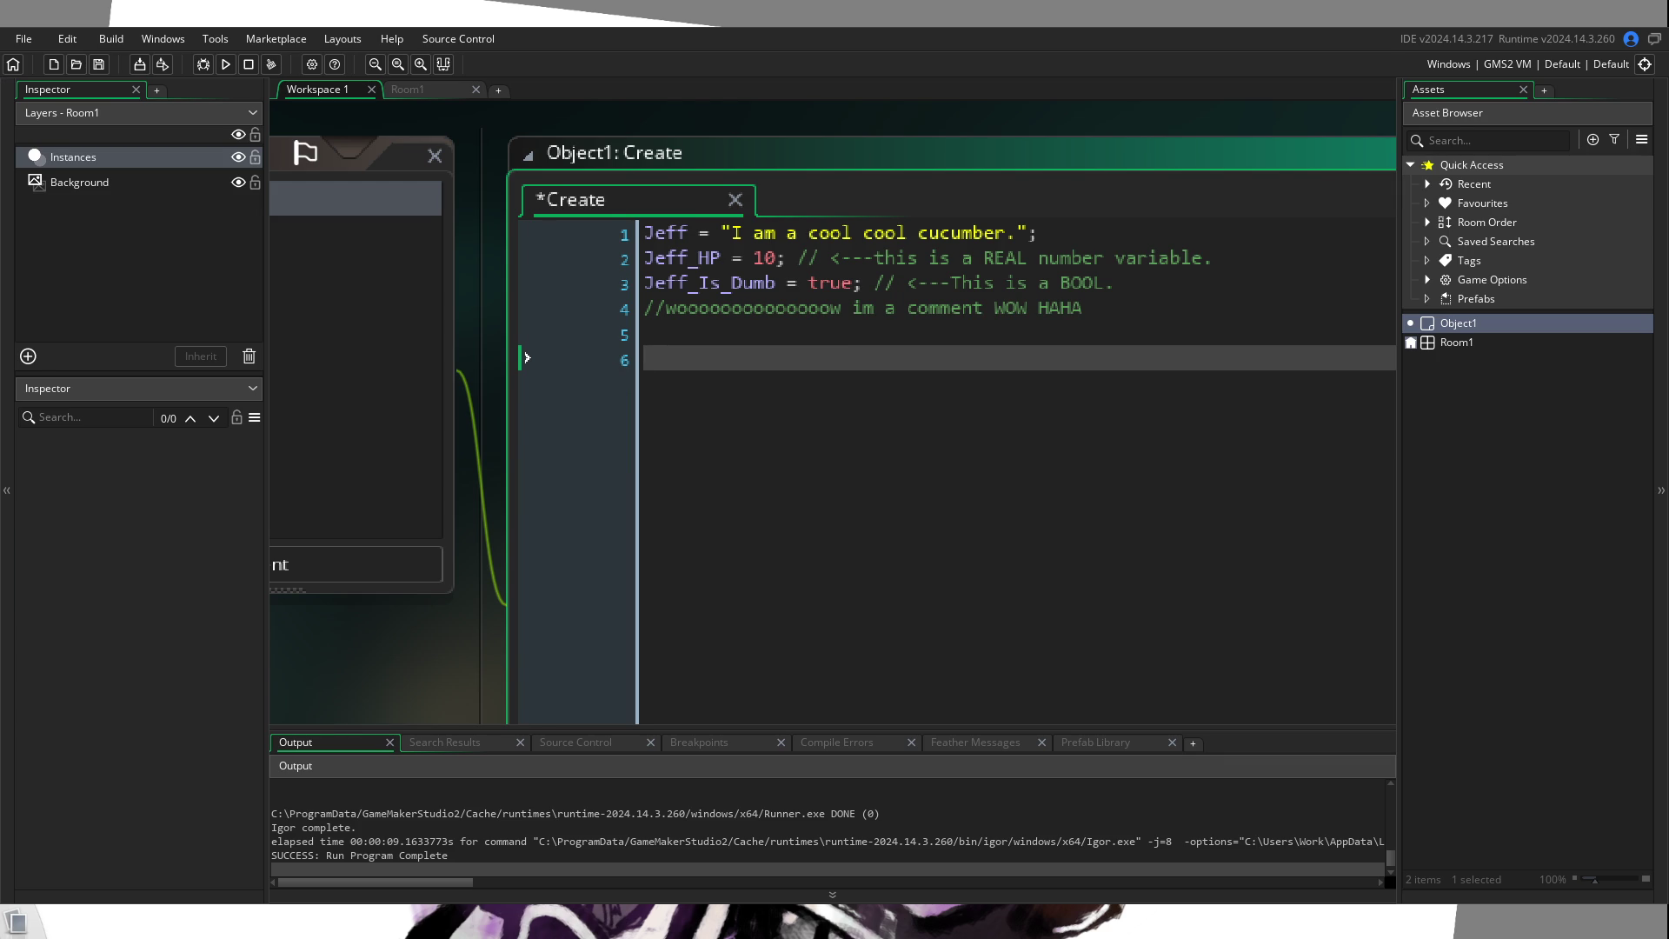
text(if ())
key(Left)
Step: Complete the condition as if (Jeff_Is_Dumb == true) with an empty braced block below
text(Jeff))
key(BackSpace)
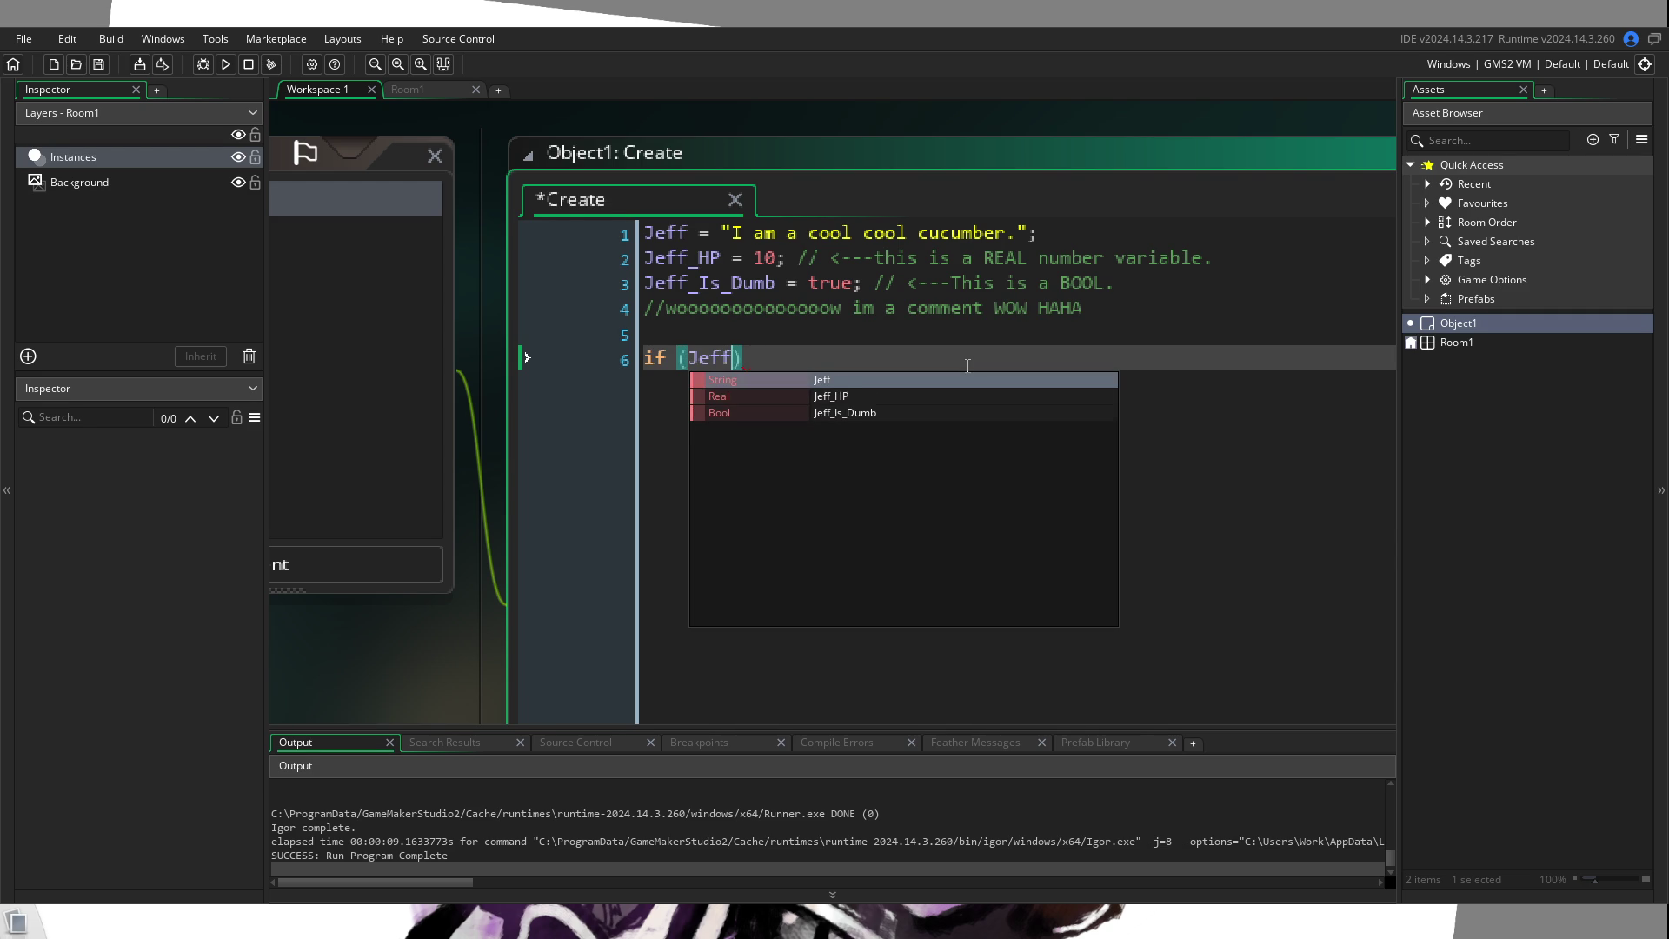
text(_Is)
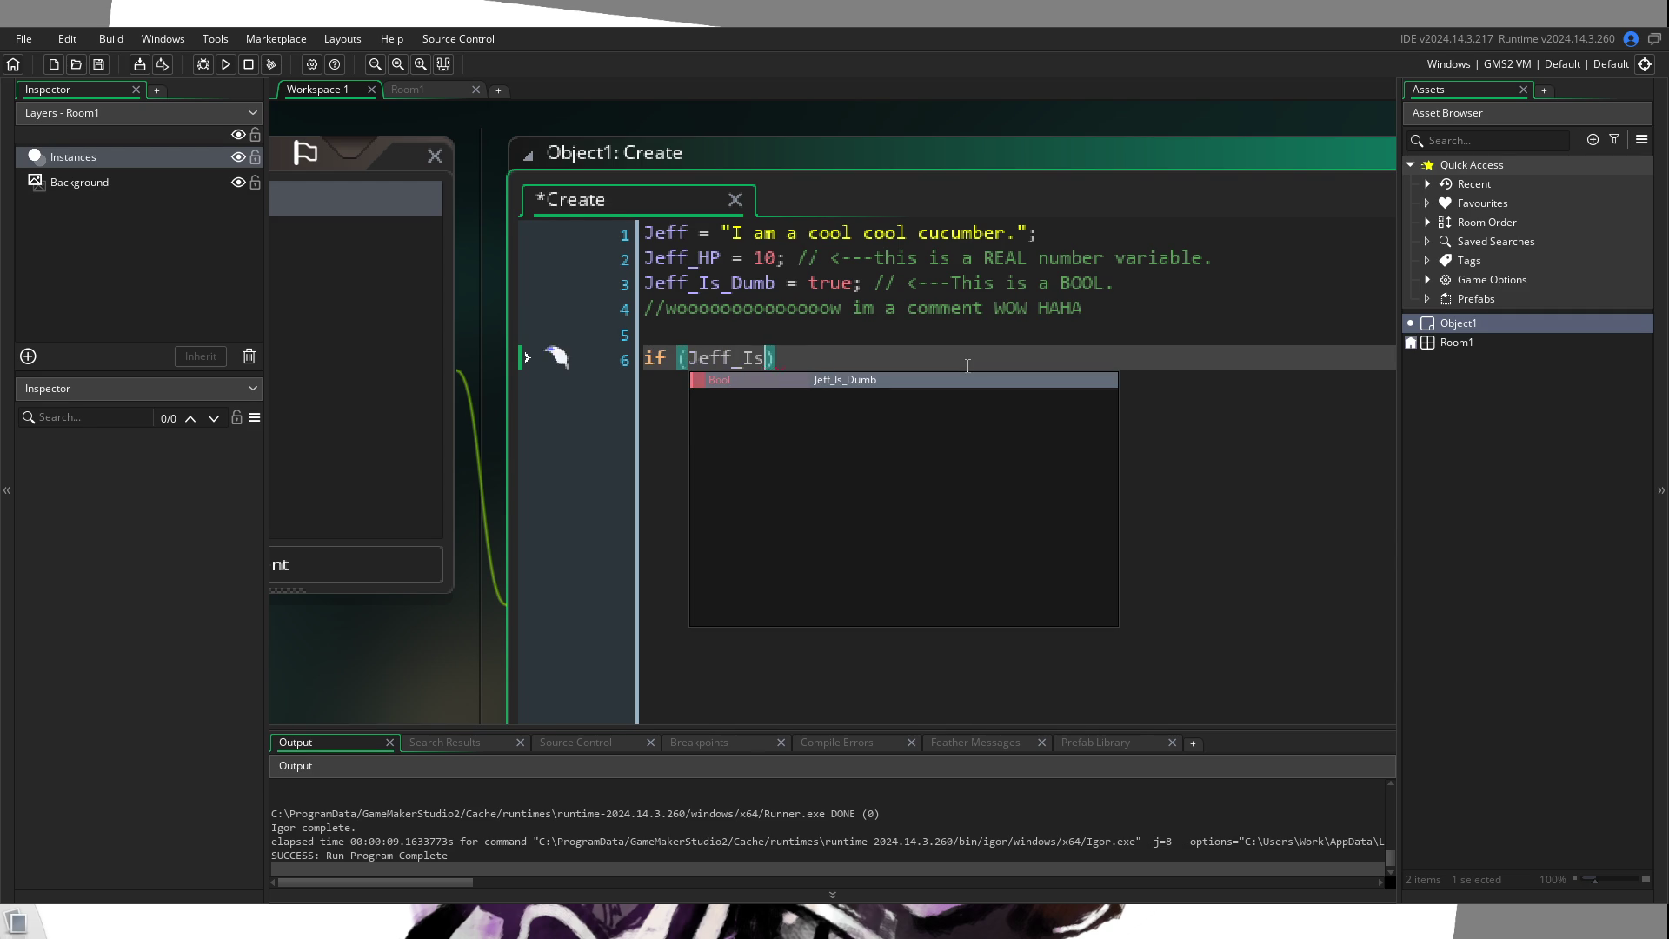
key(Return)
text(== tr)
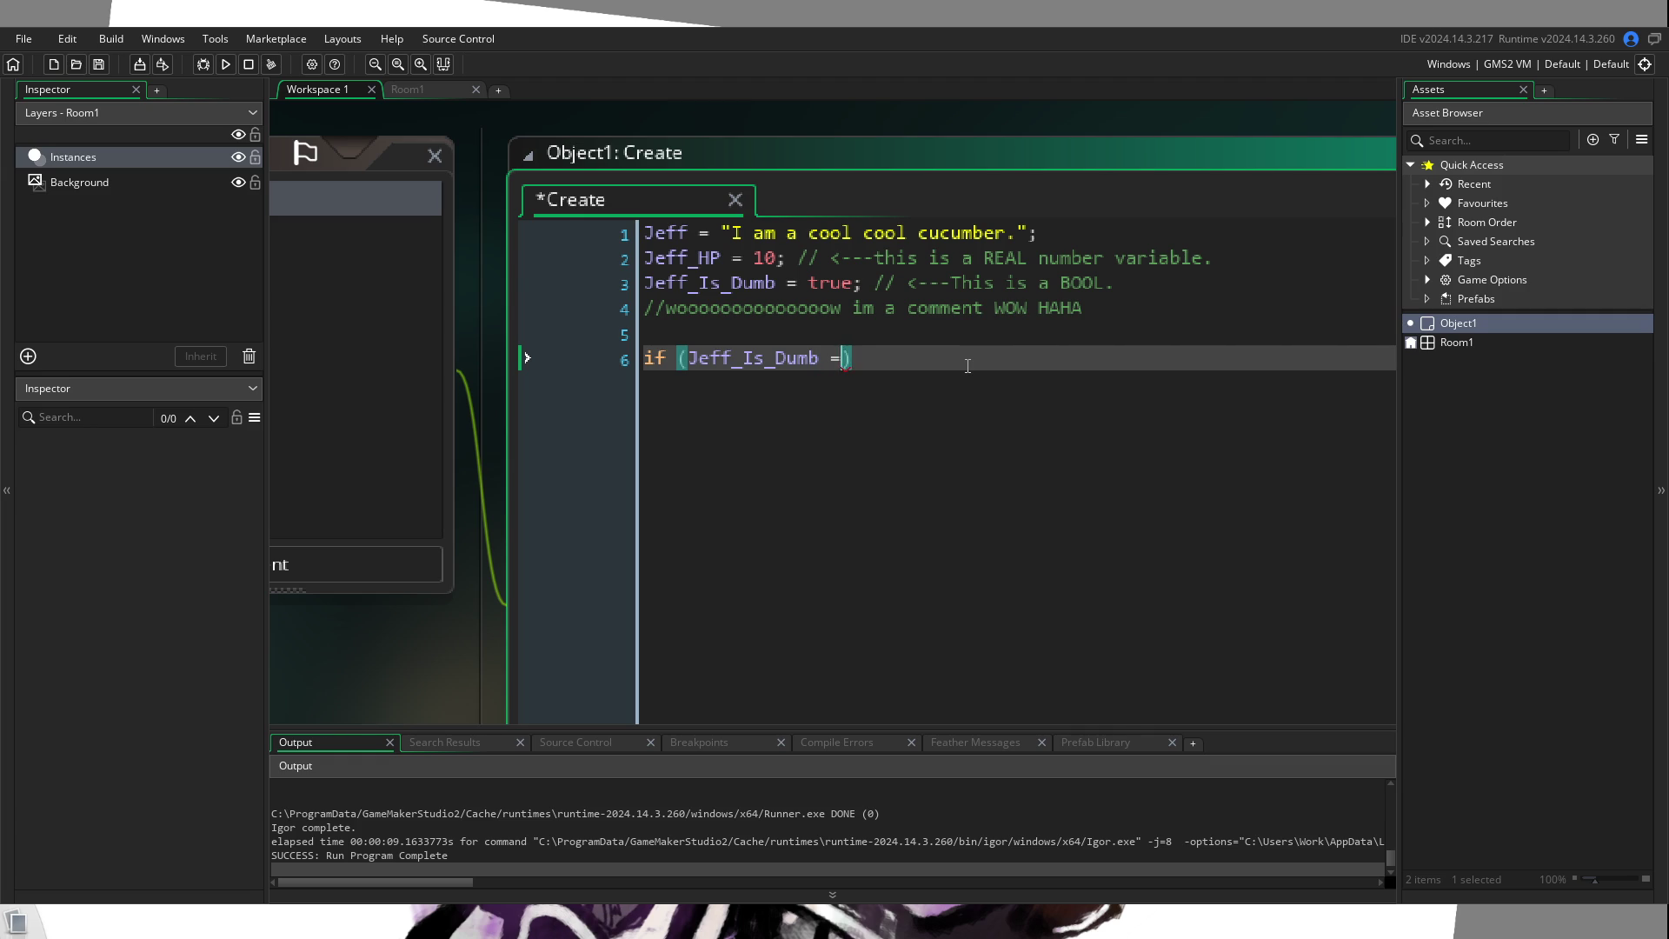
key(Return)
key(Right)
key(Return)
text({)
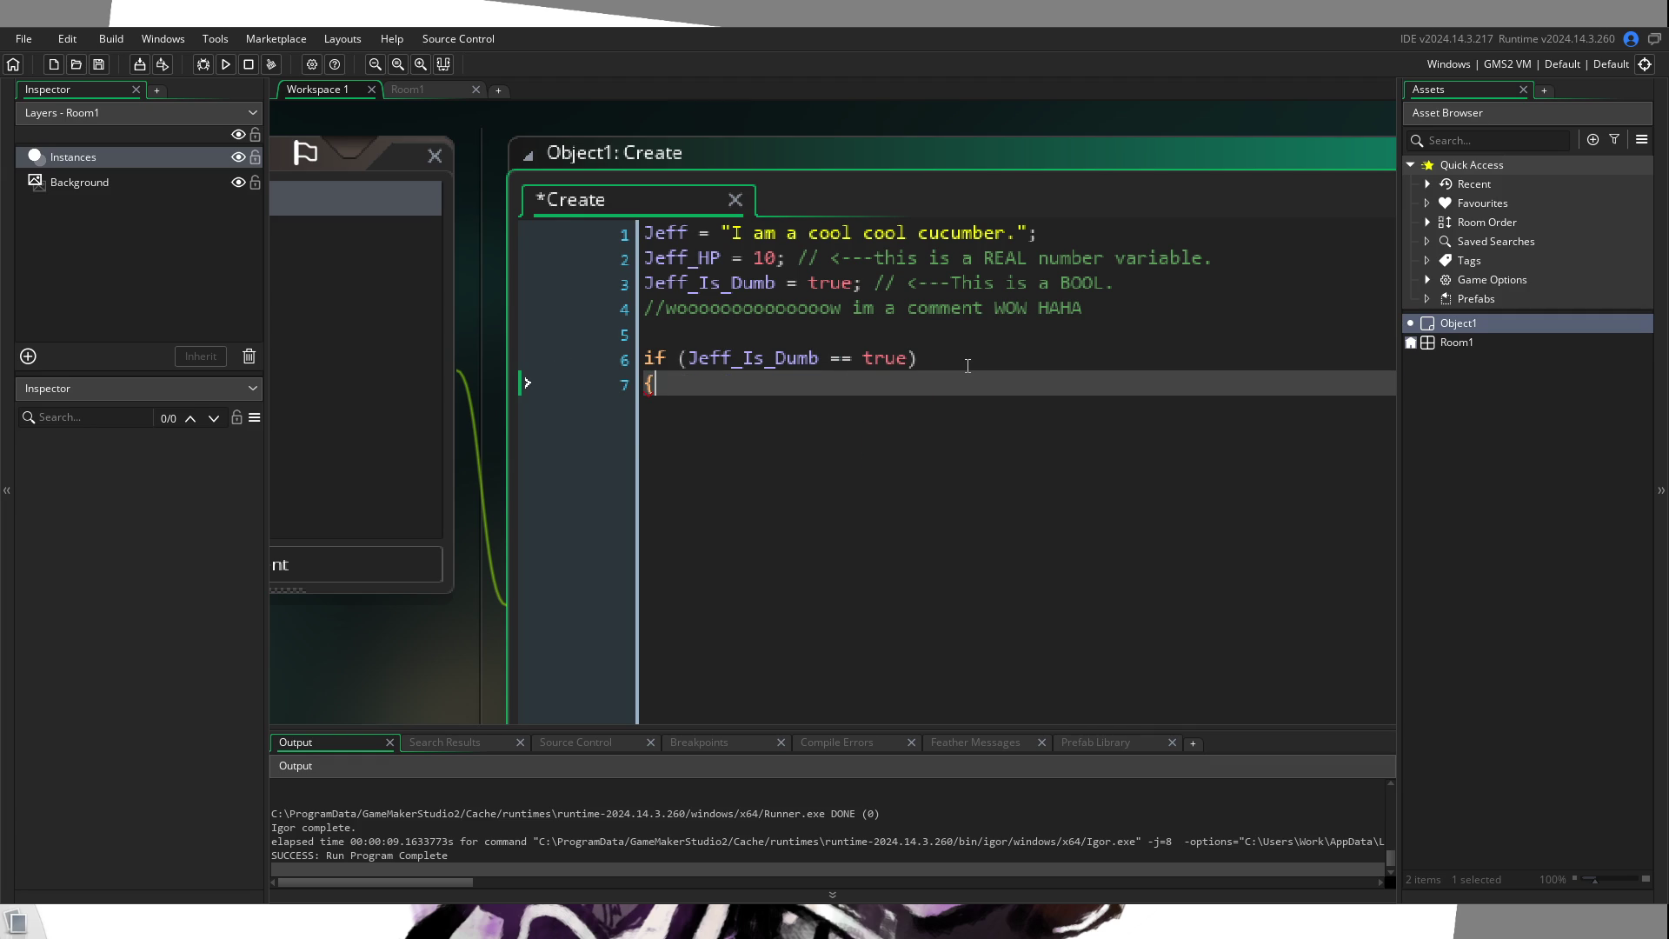
key(Return)
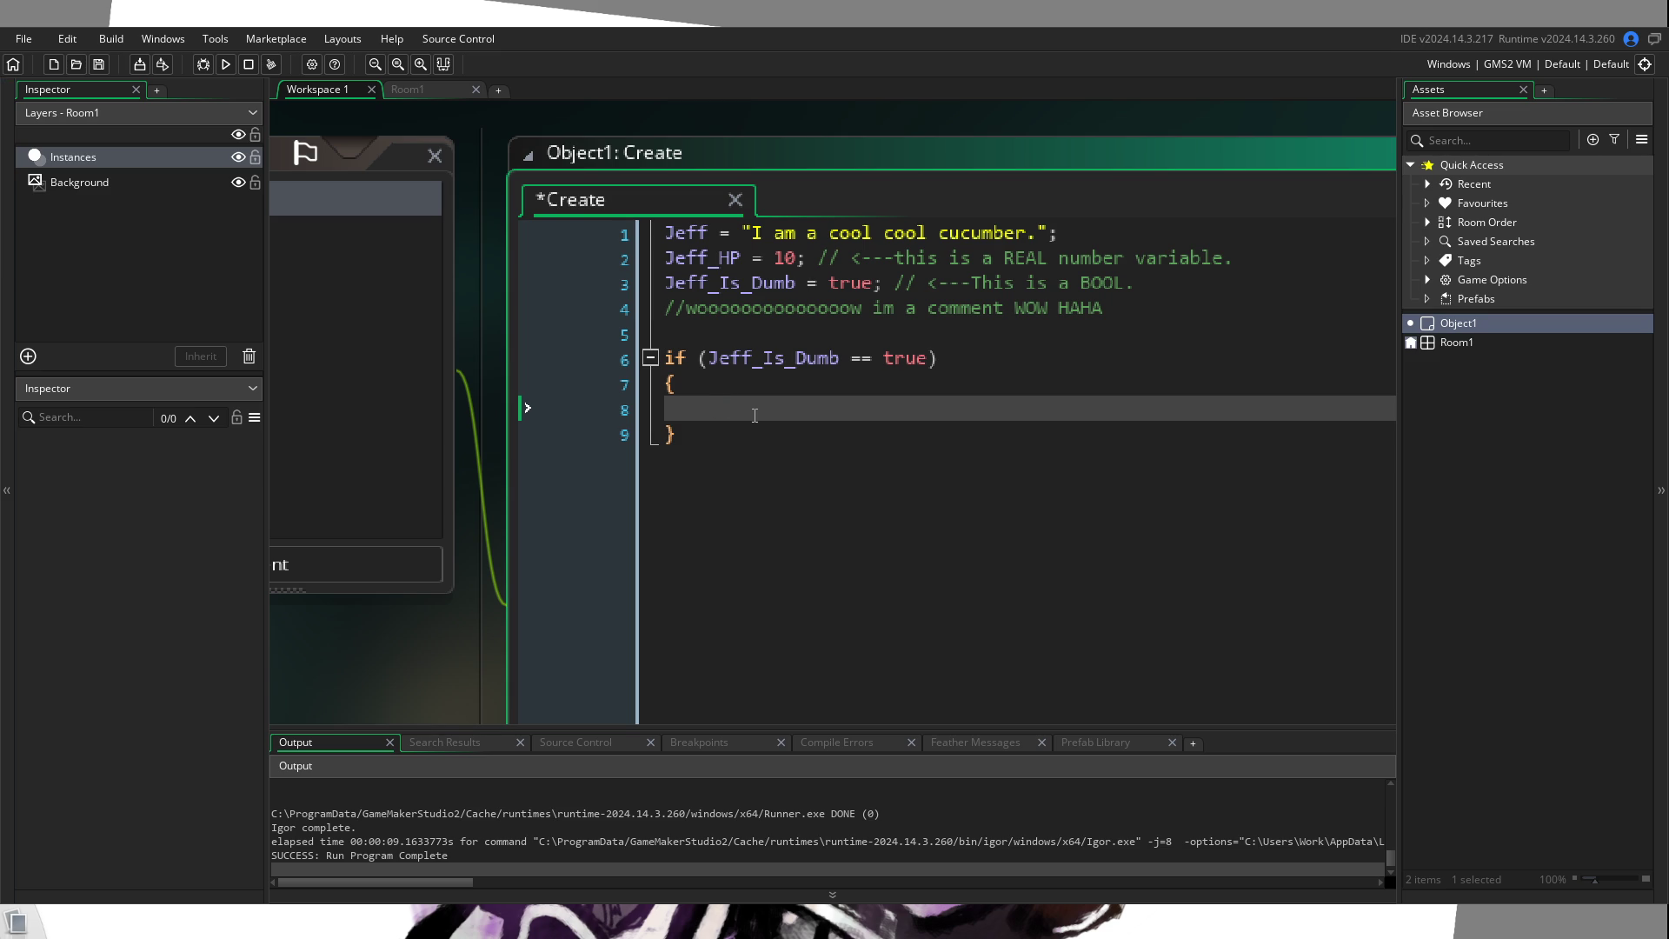
Step: Put game_end(); inside the if block and add blank lines after it
text(game_)
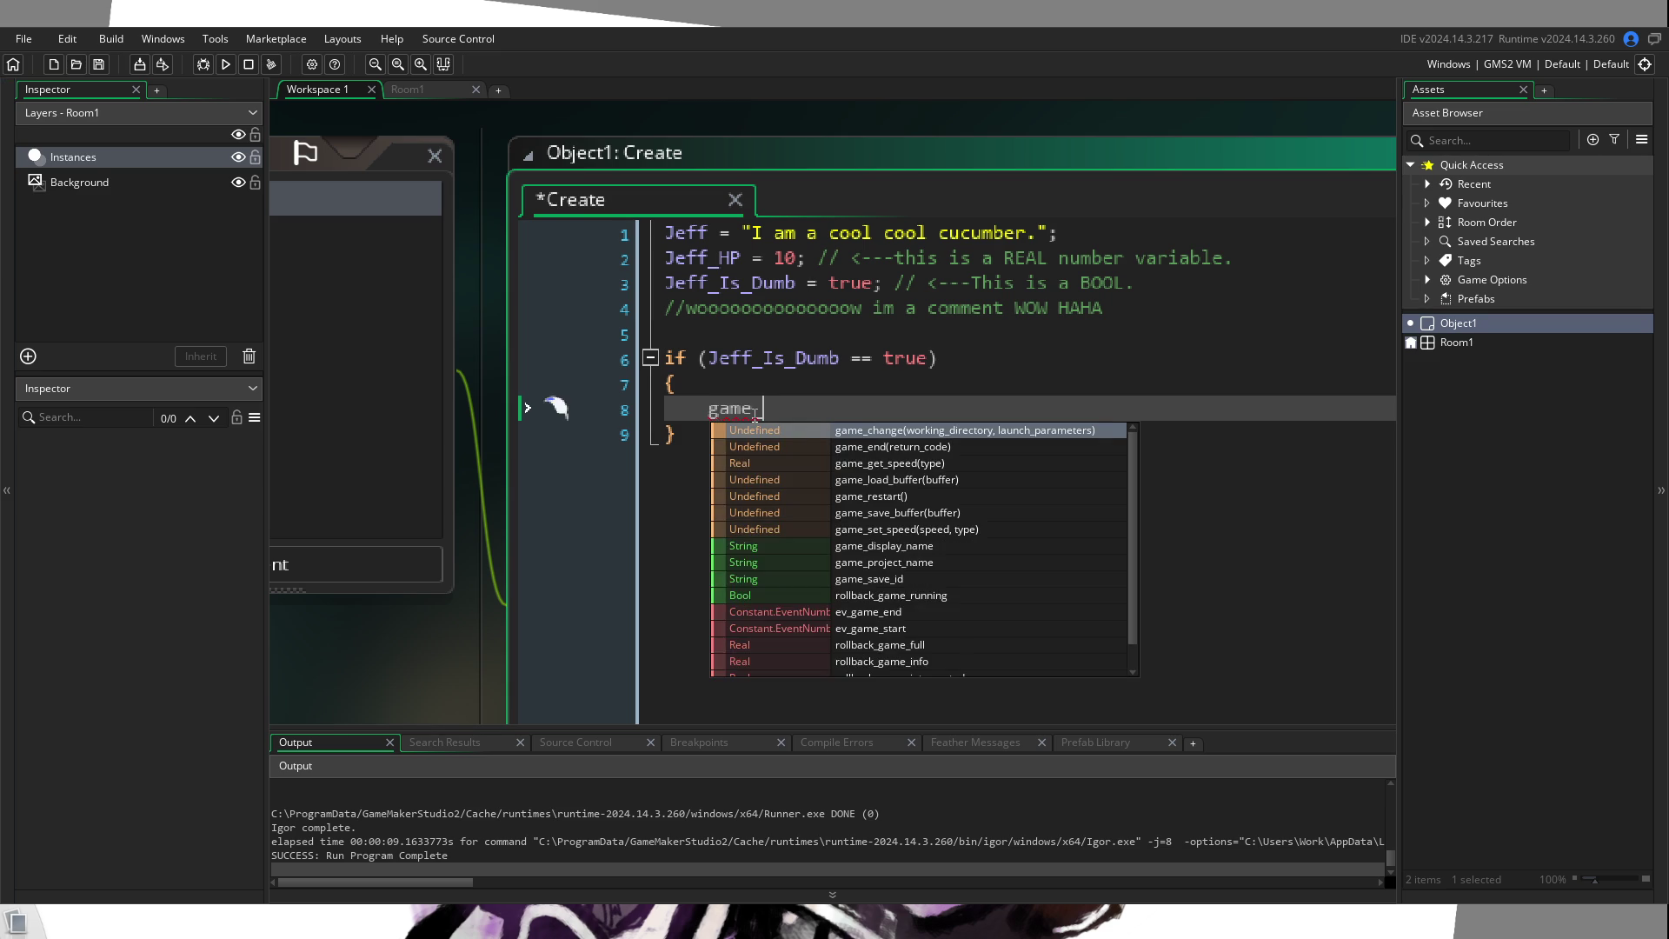
text(end();)
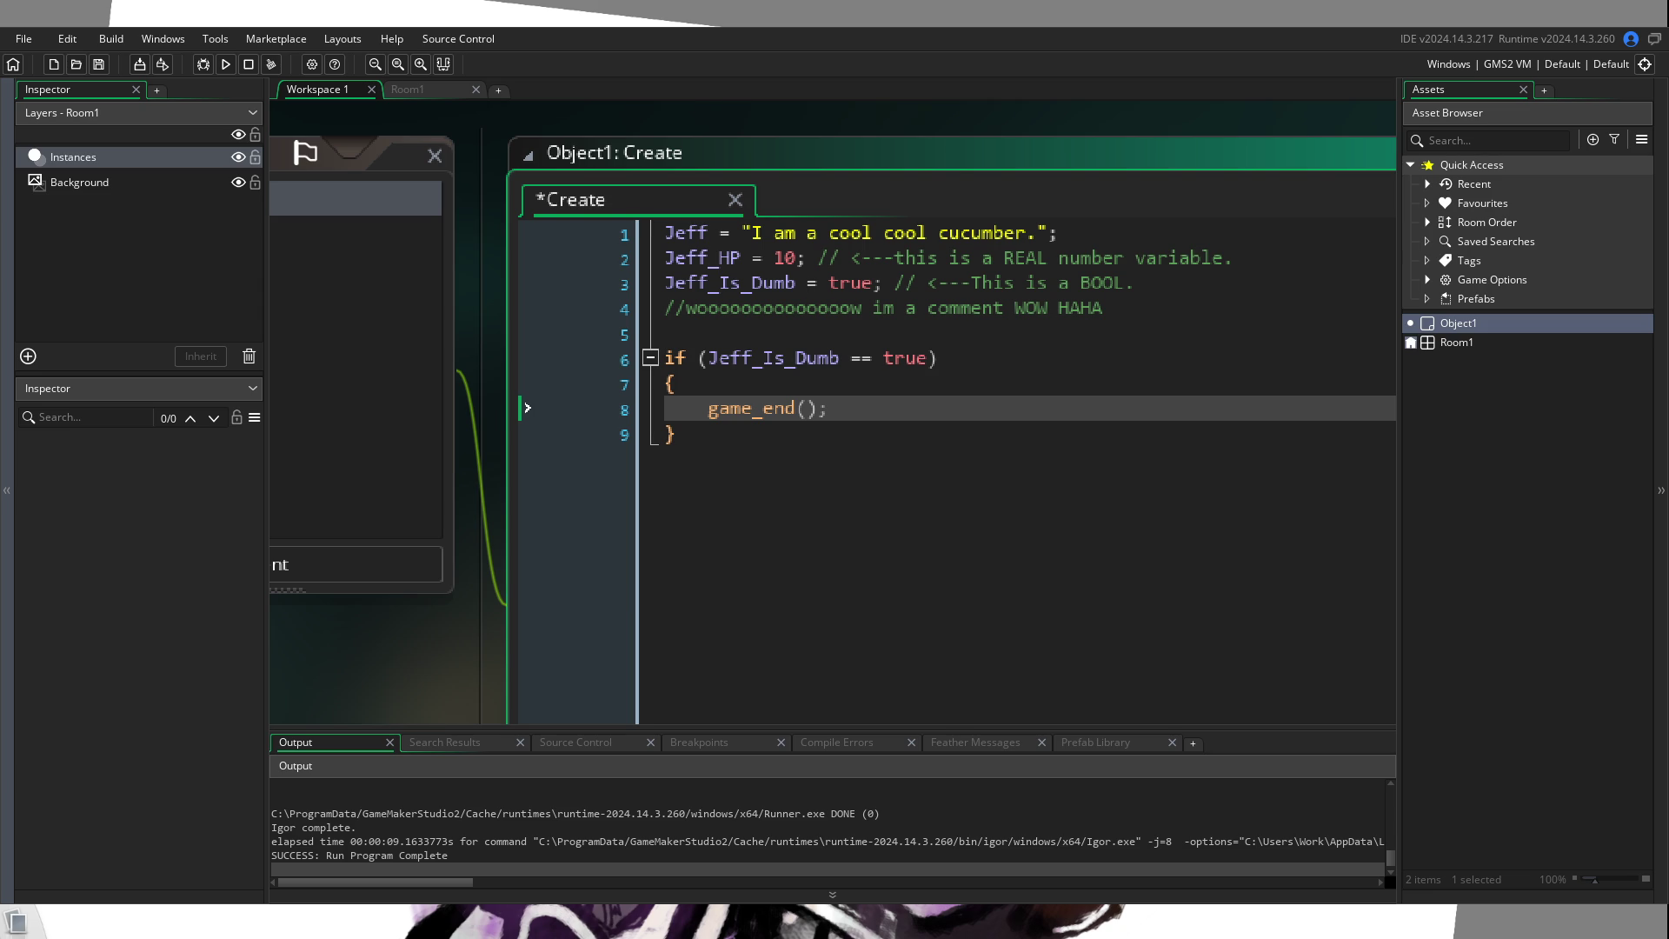
click(880, 432)
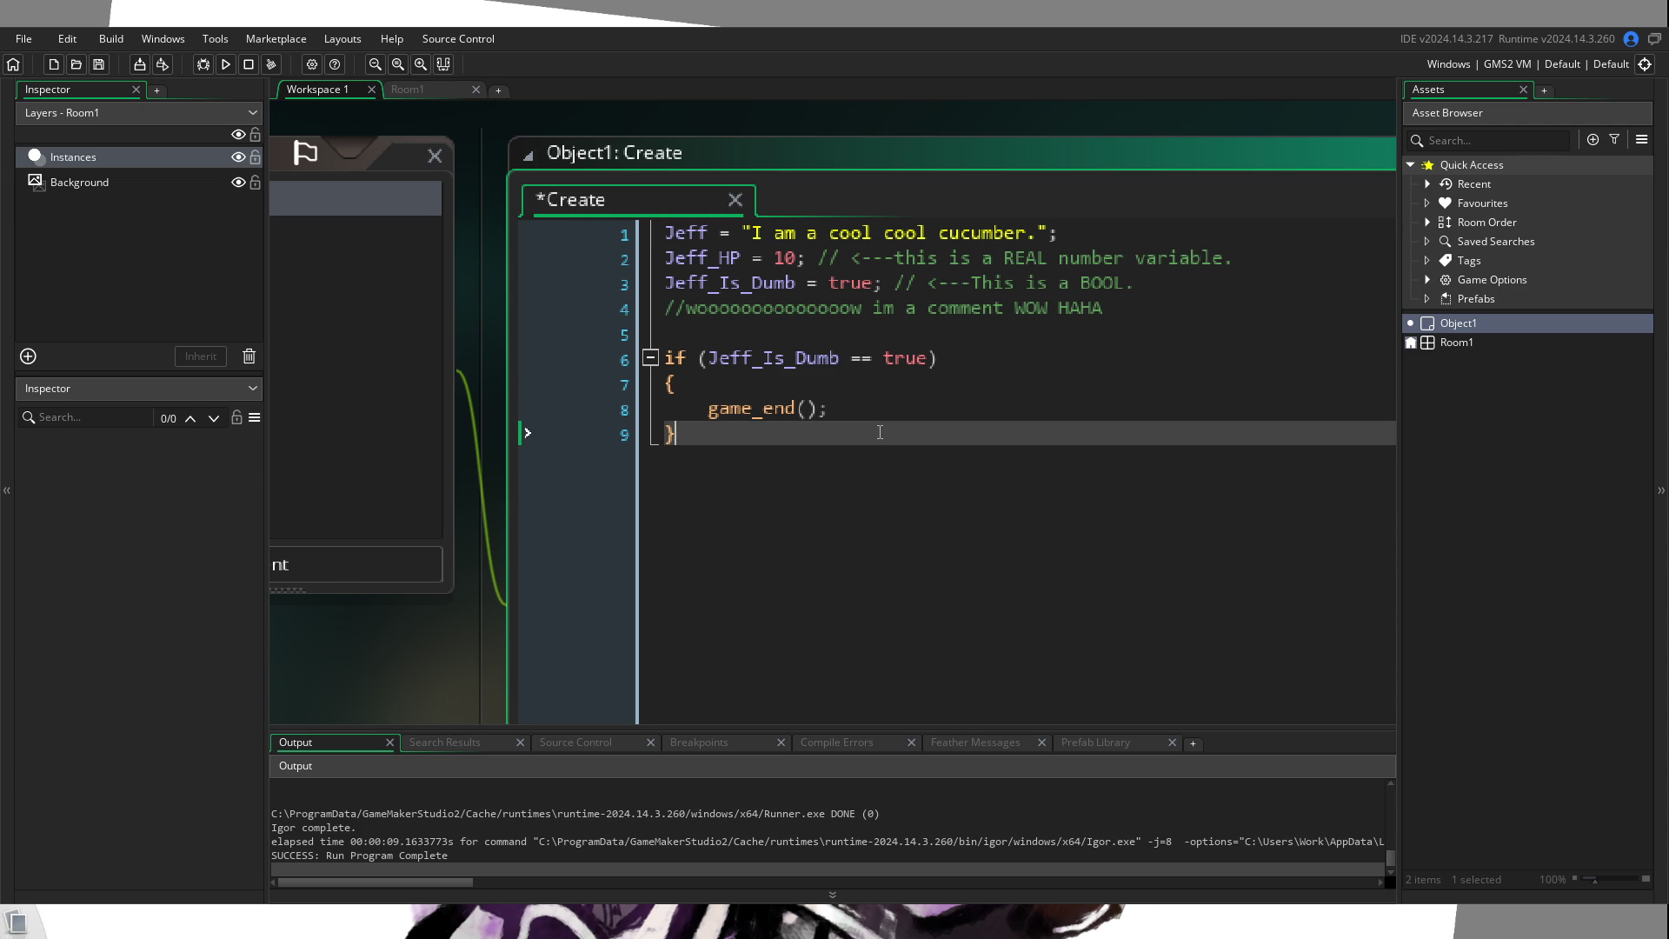
key(Return)
key(Return)
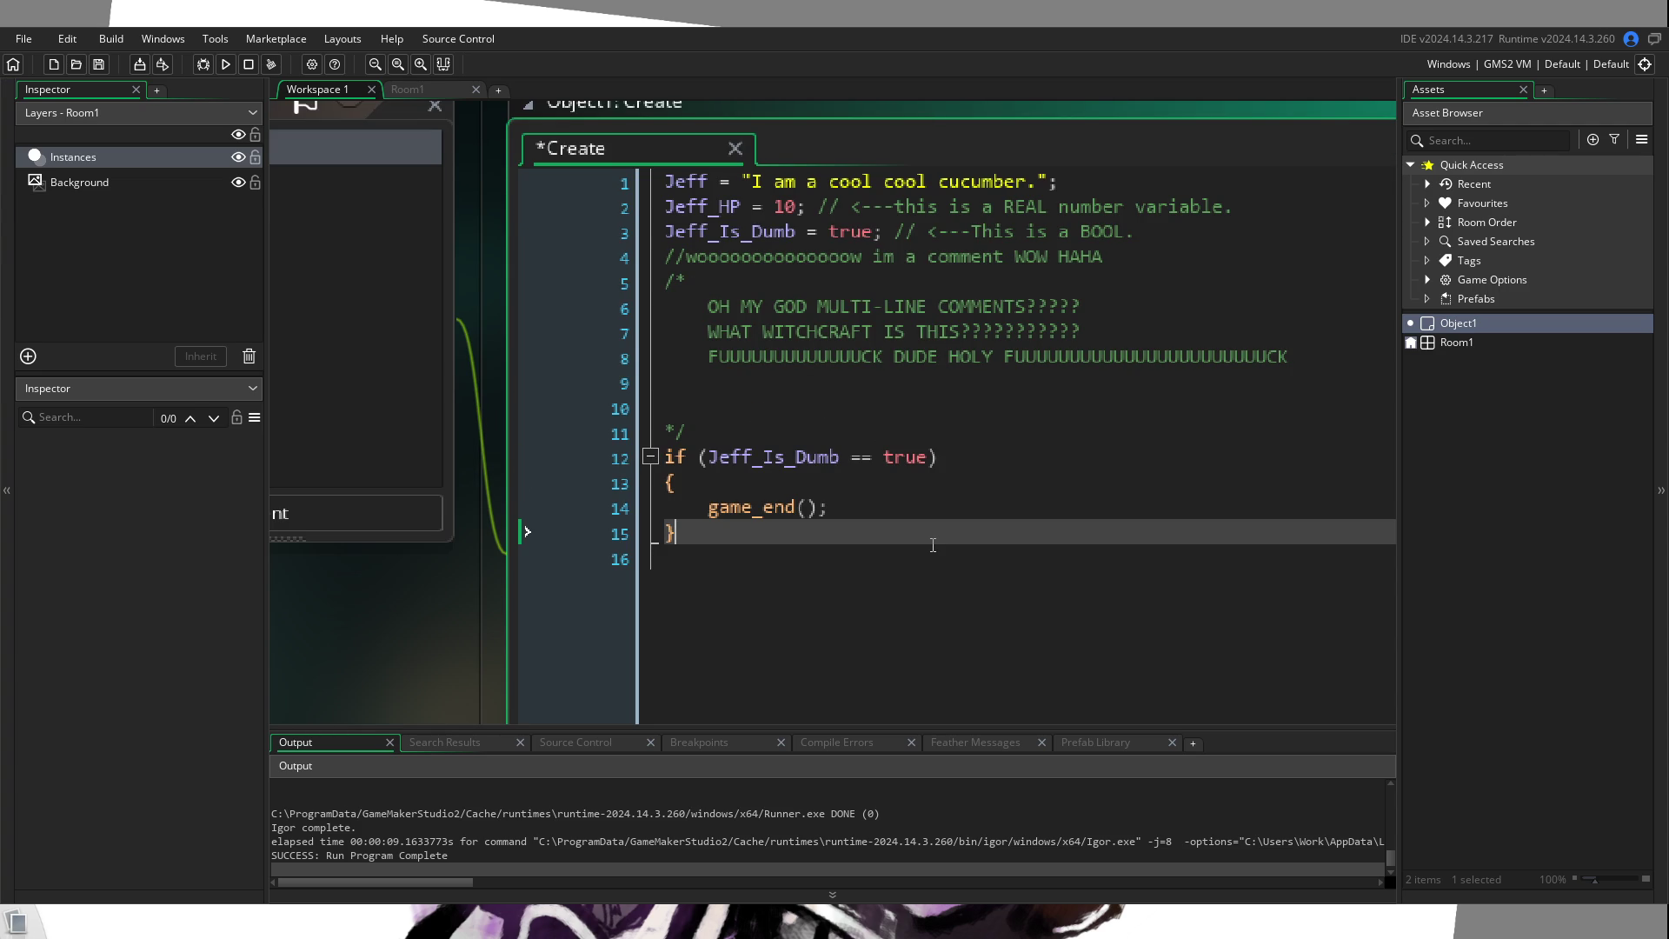
Step: Add a '#region WOW A REGION!' header below the if block, closed by #endregion
key(Return)
key(Return)
text(#)
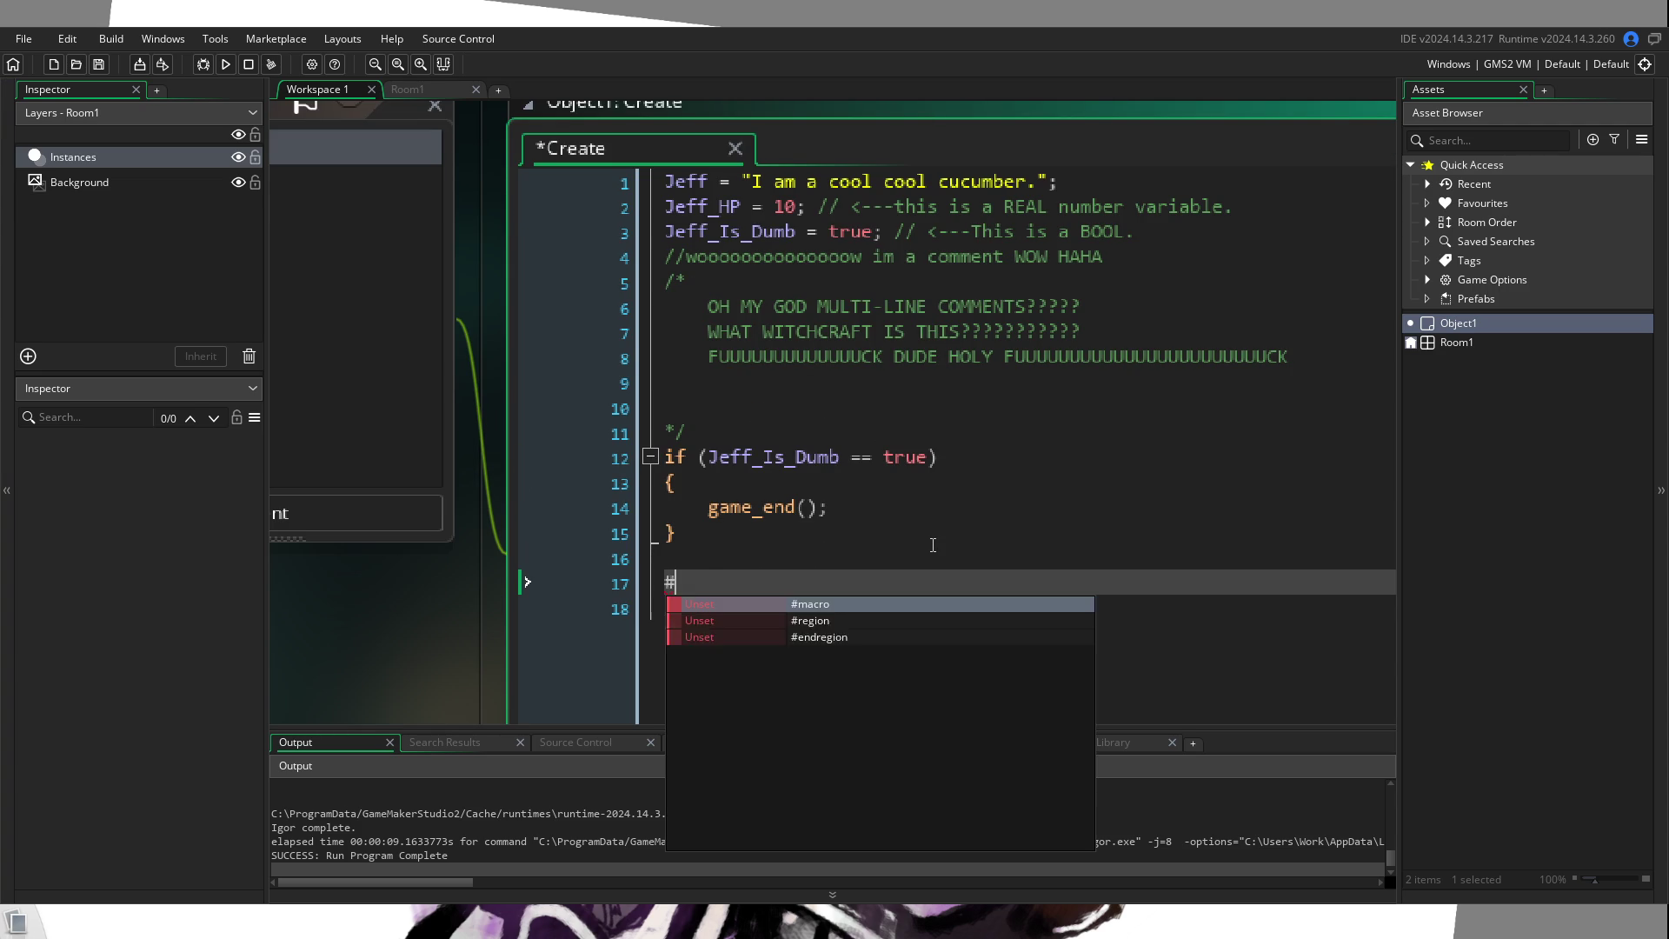
text(region WOW A REGION!)
key(Return)
key(Return)
text(@)
key(BackSpace)
text(#e)
key(Return)
Step: Inside the region, add an indented show_message("I am hidden code teehee"); line
key(Home)
key(Return)
key(Return)
key(Up)
key(Up)
key(Tab)
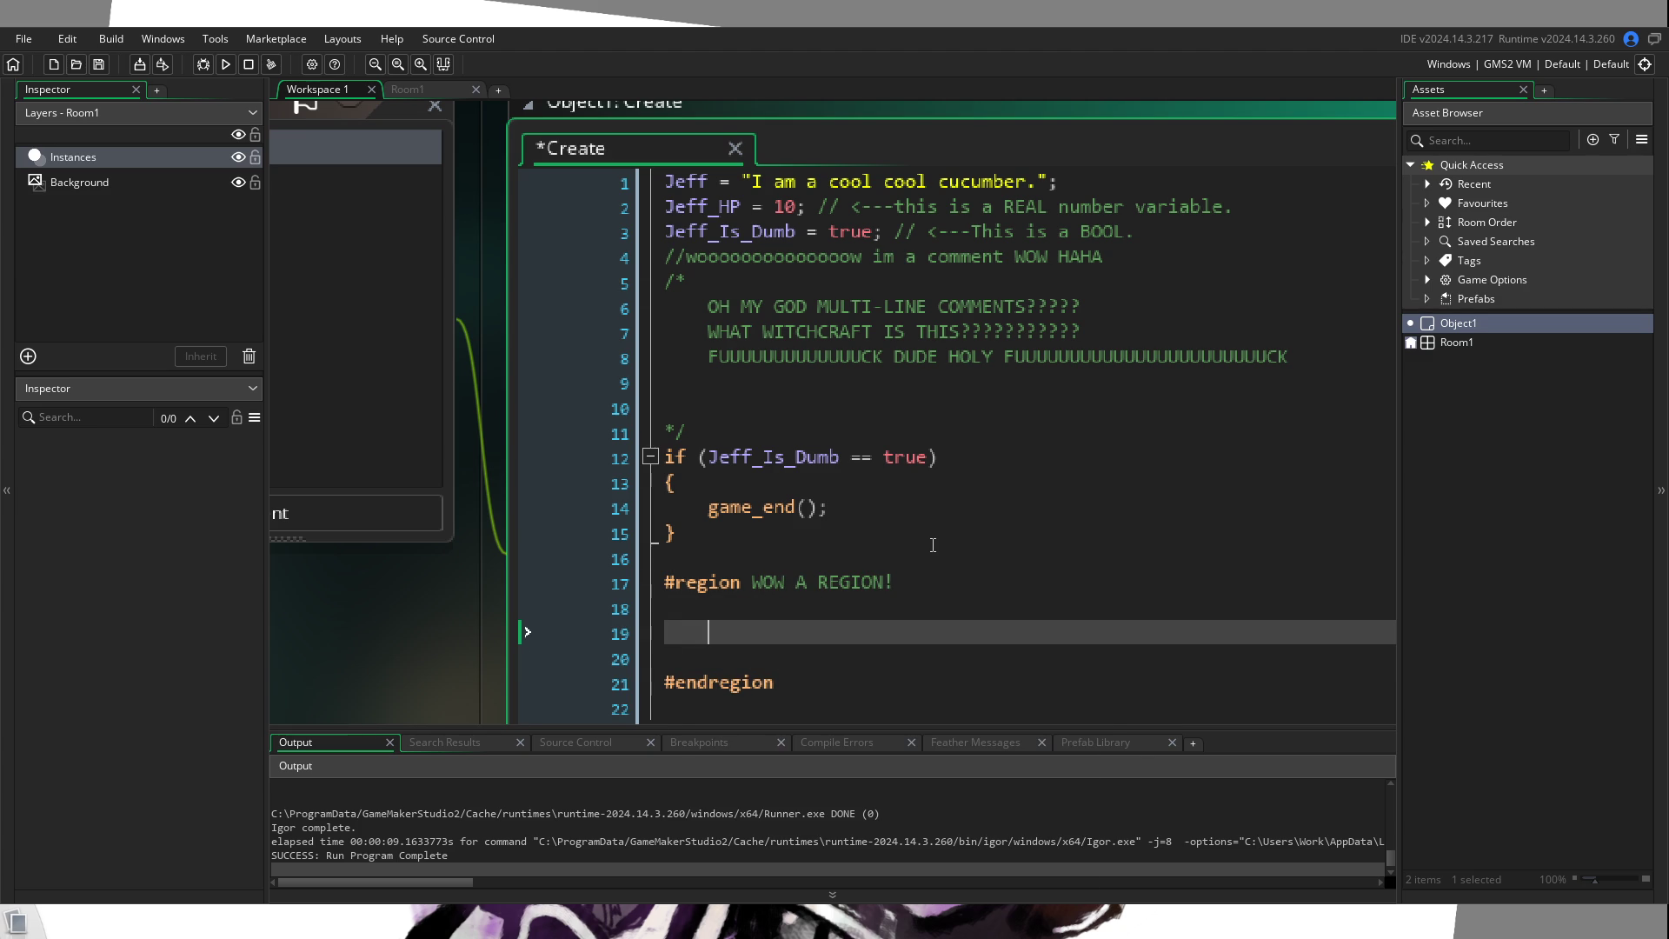
text(show)
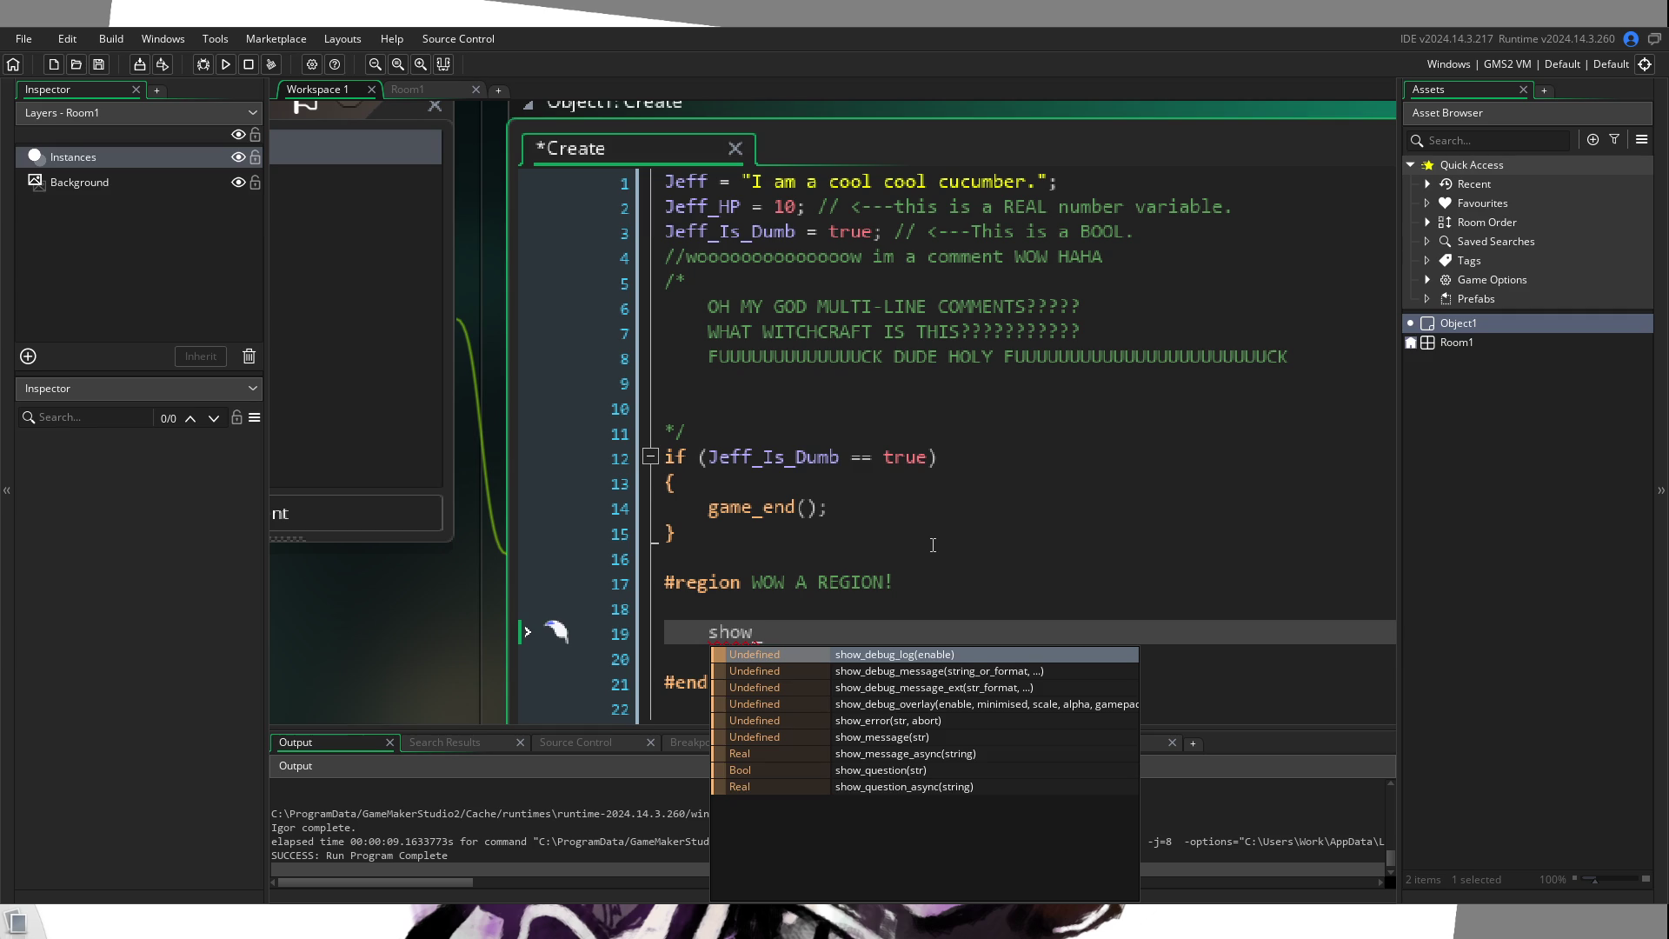
text(_message()
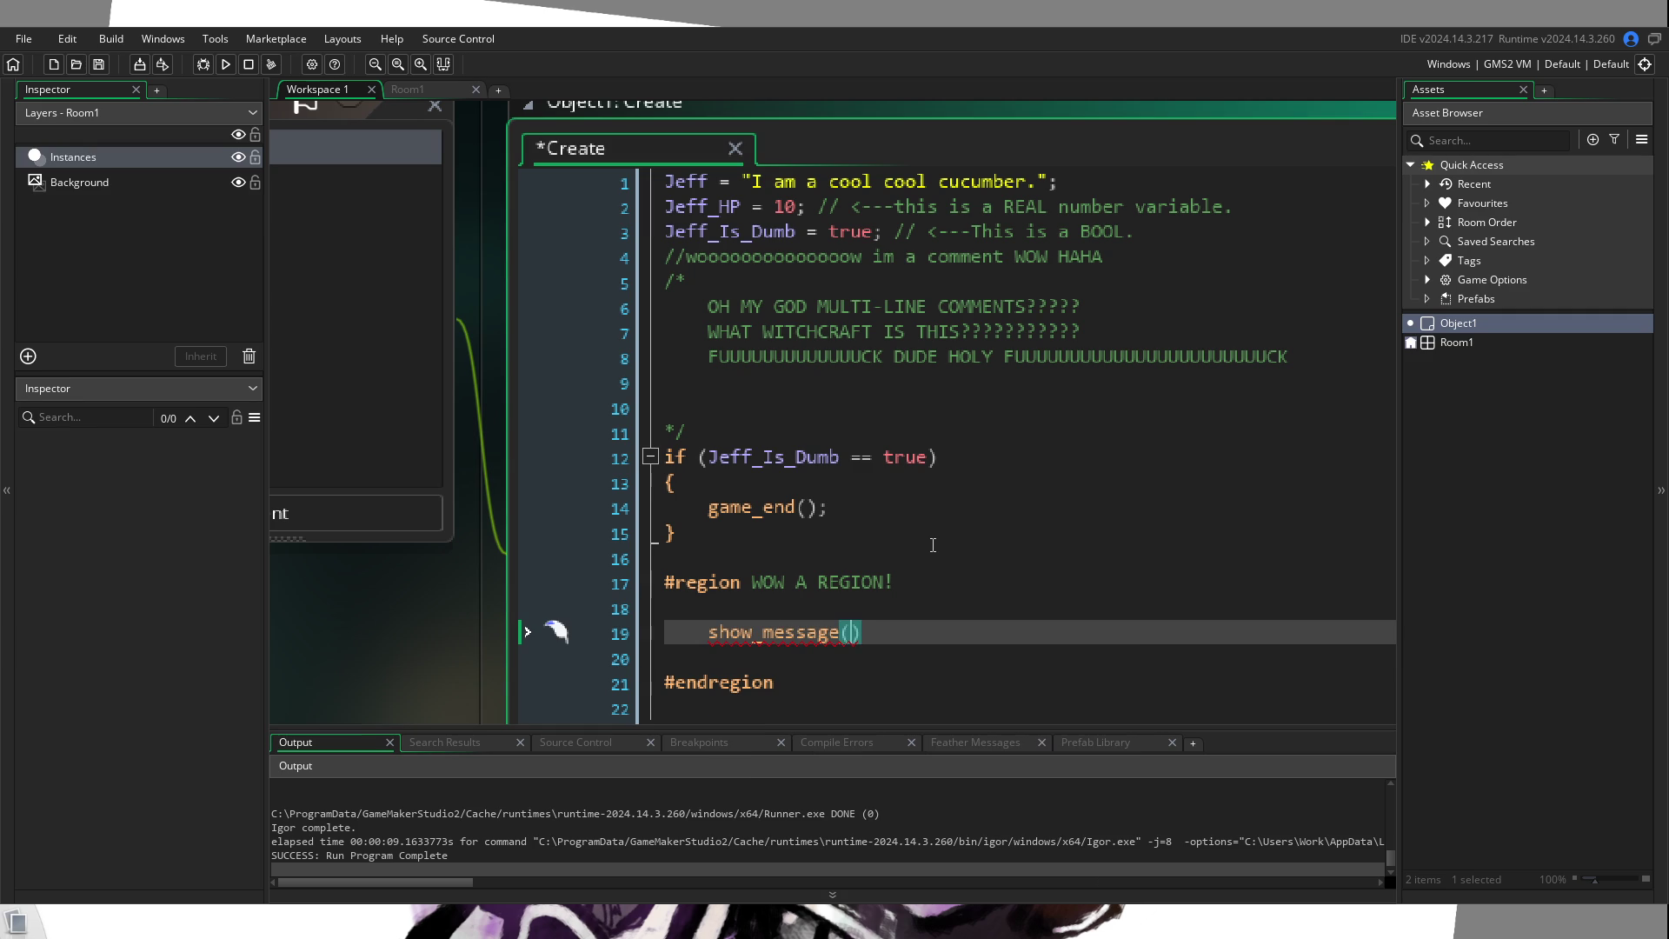
text("I am)
text( hidden code )
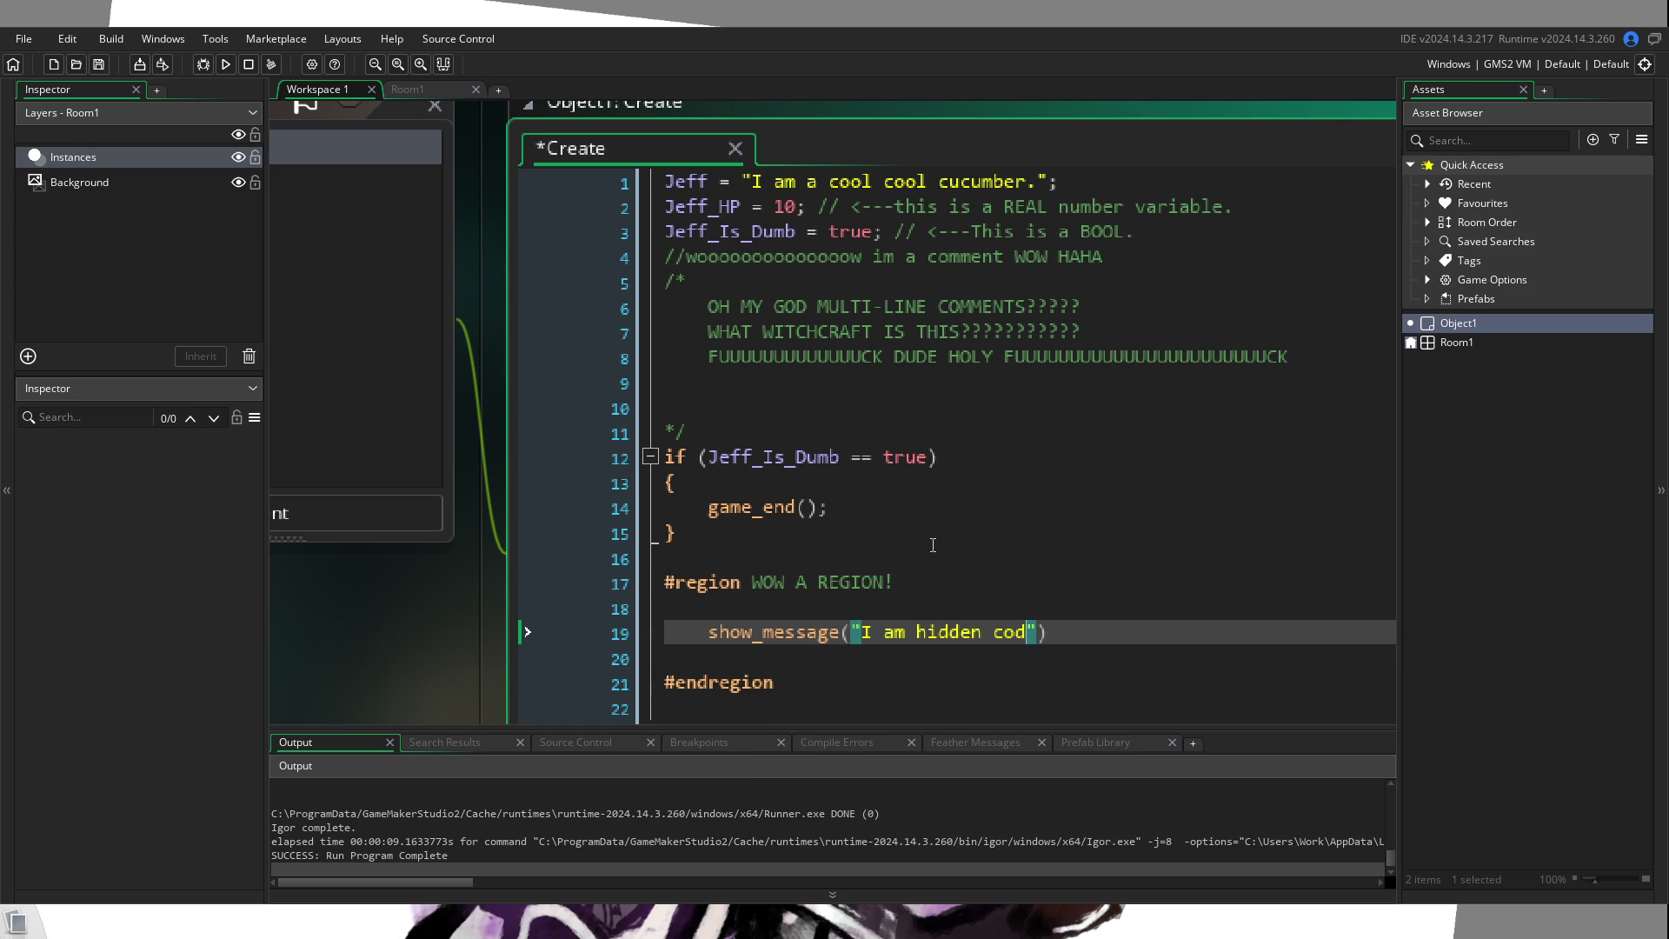
text(teehee"))
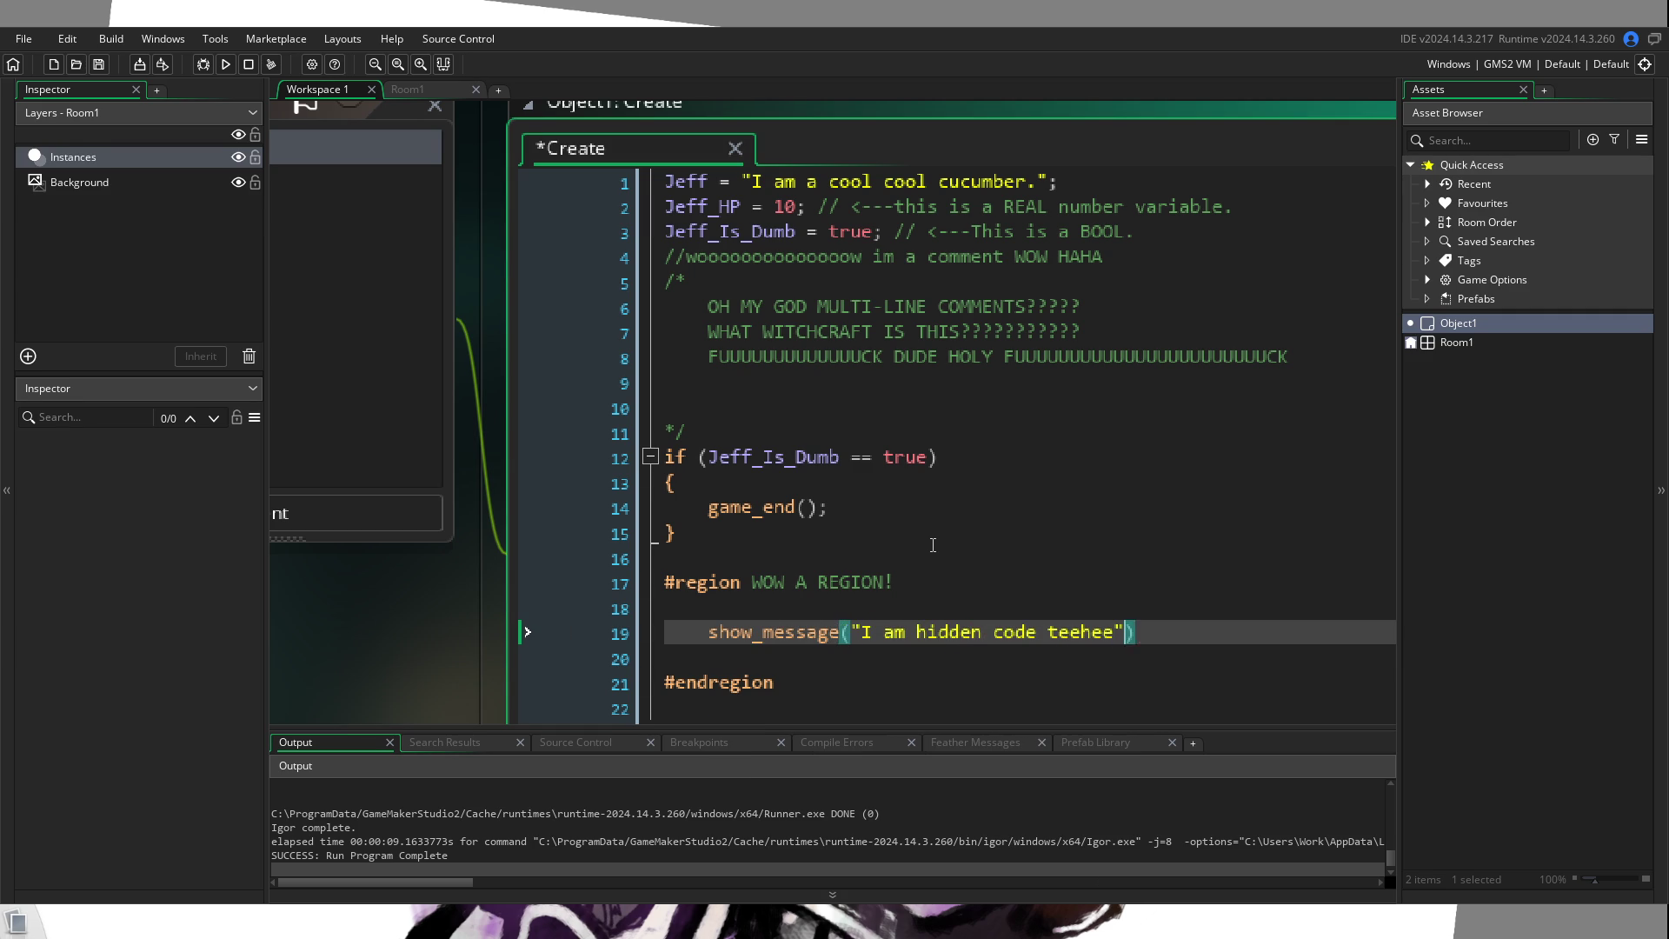
text(;)
click(661, 581)
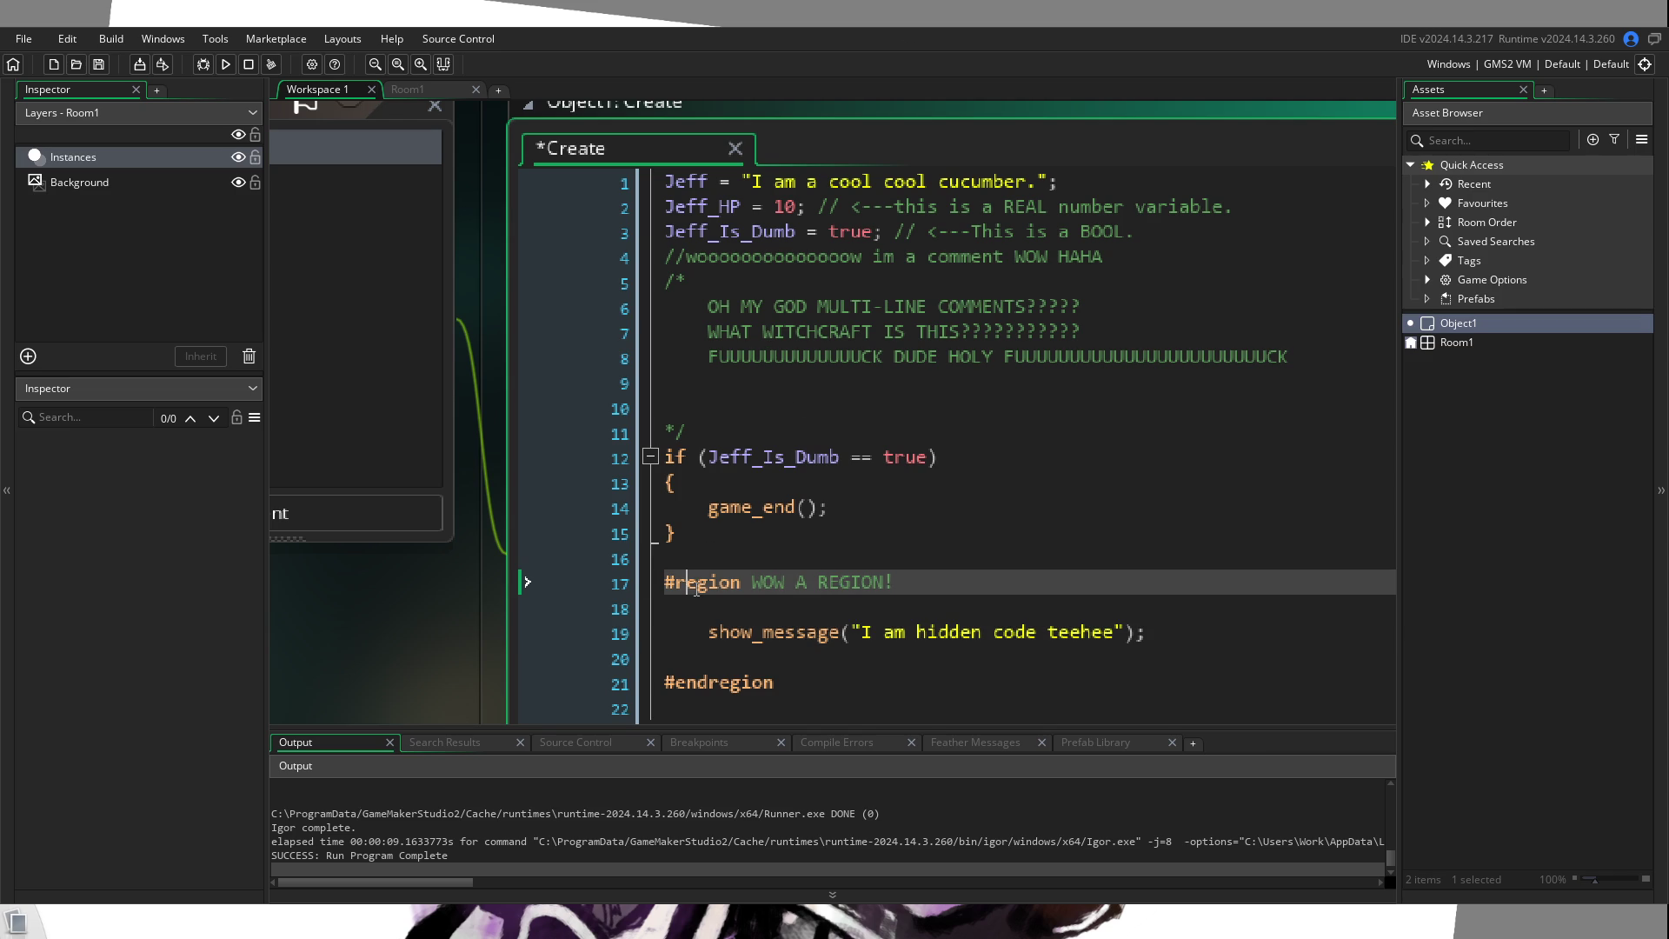
click(649, 581)
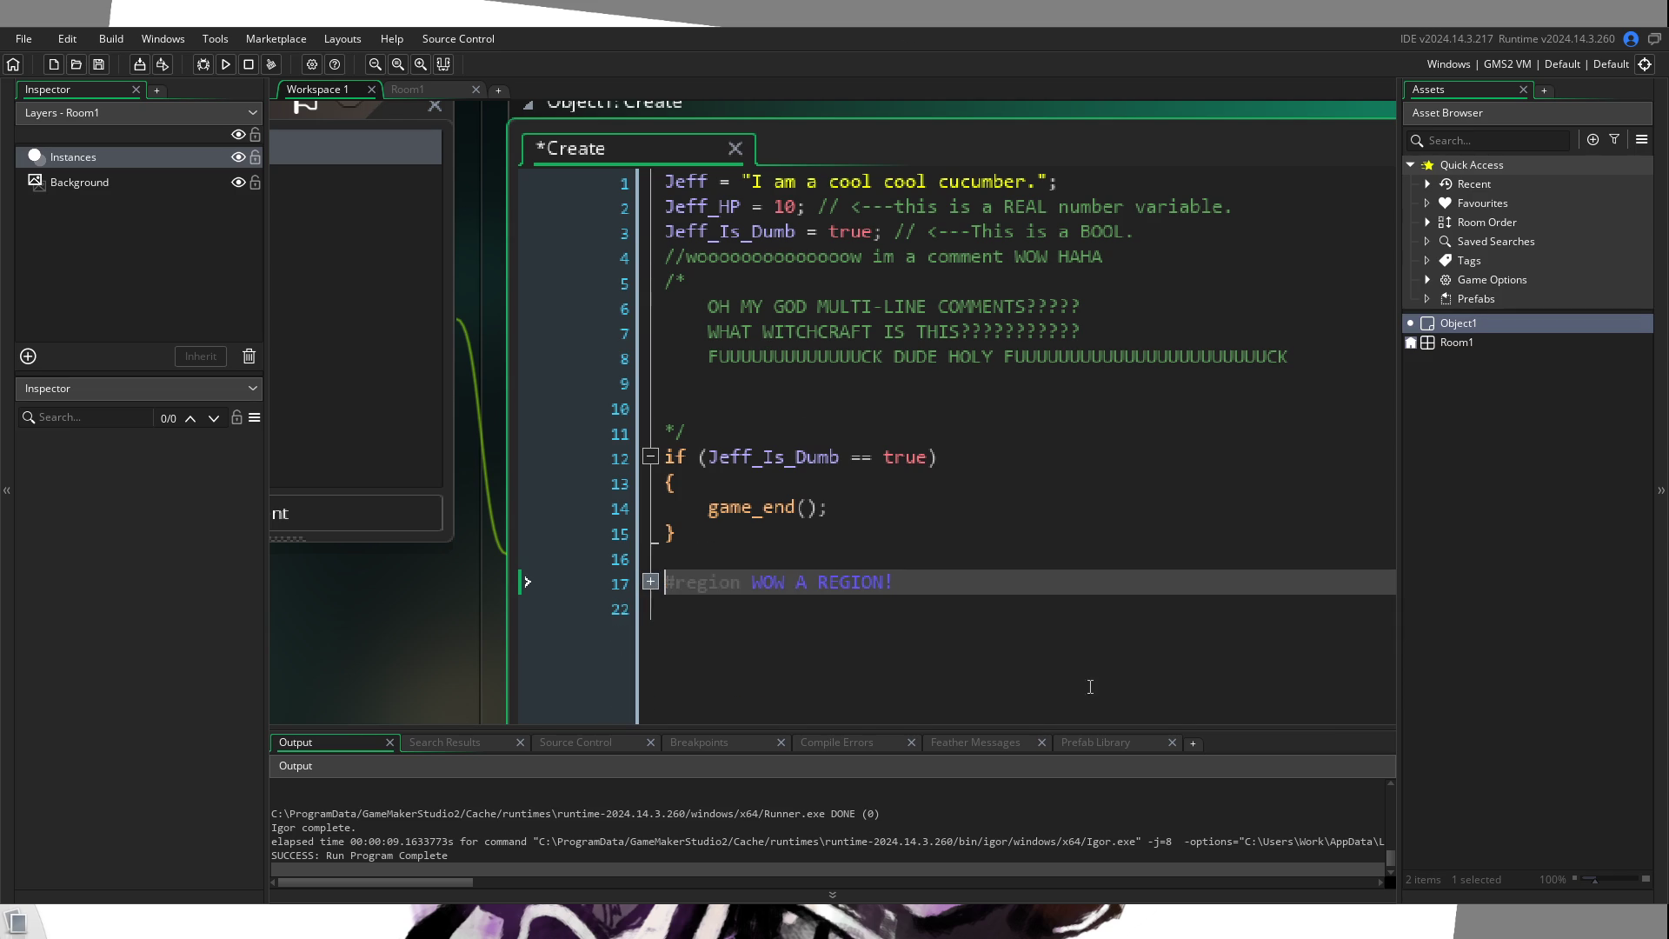
click(978, 543)
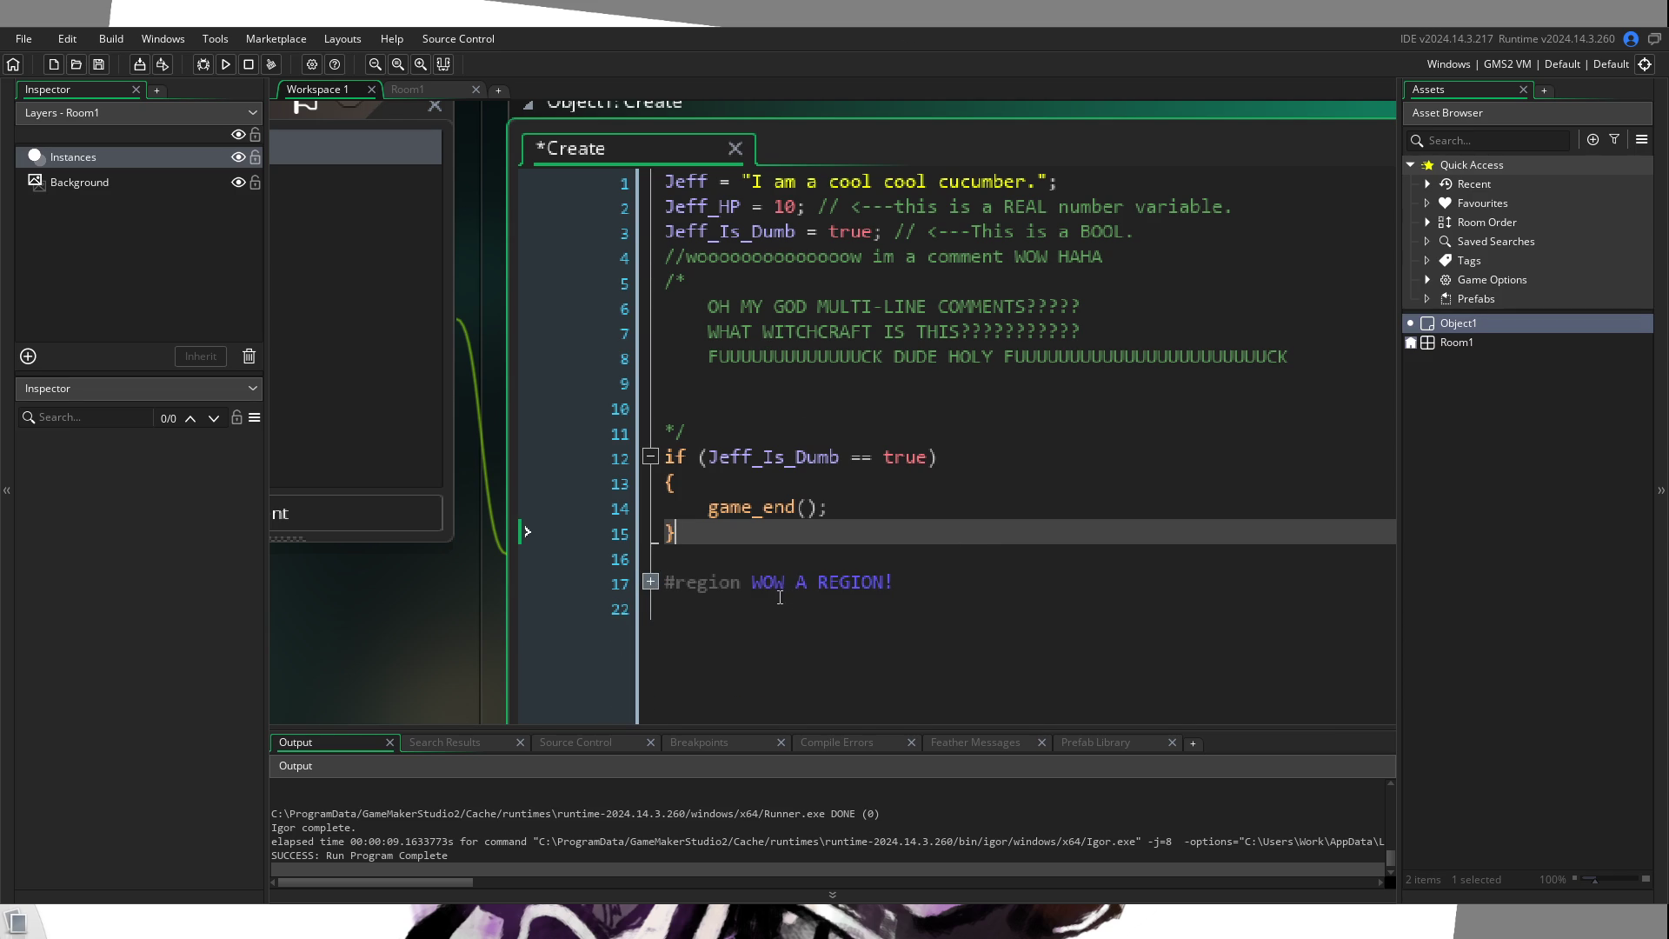
click(652, 582)
click(652, 582)
click(652, 582)
click(787, 539)
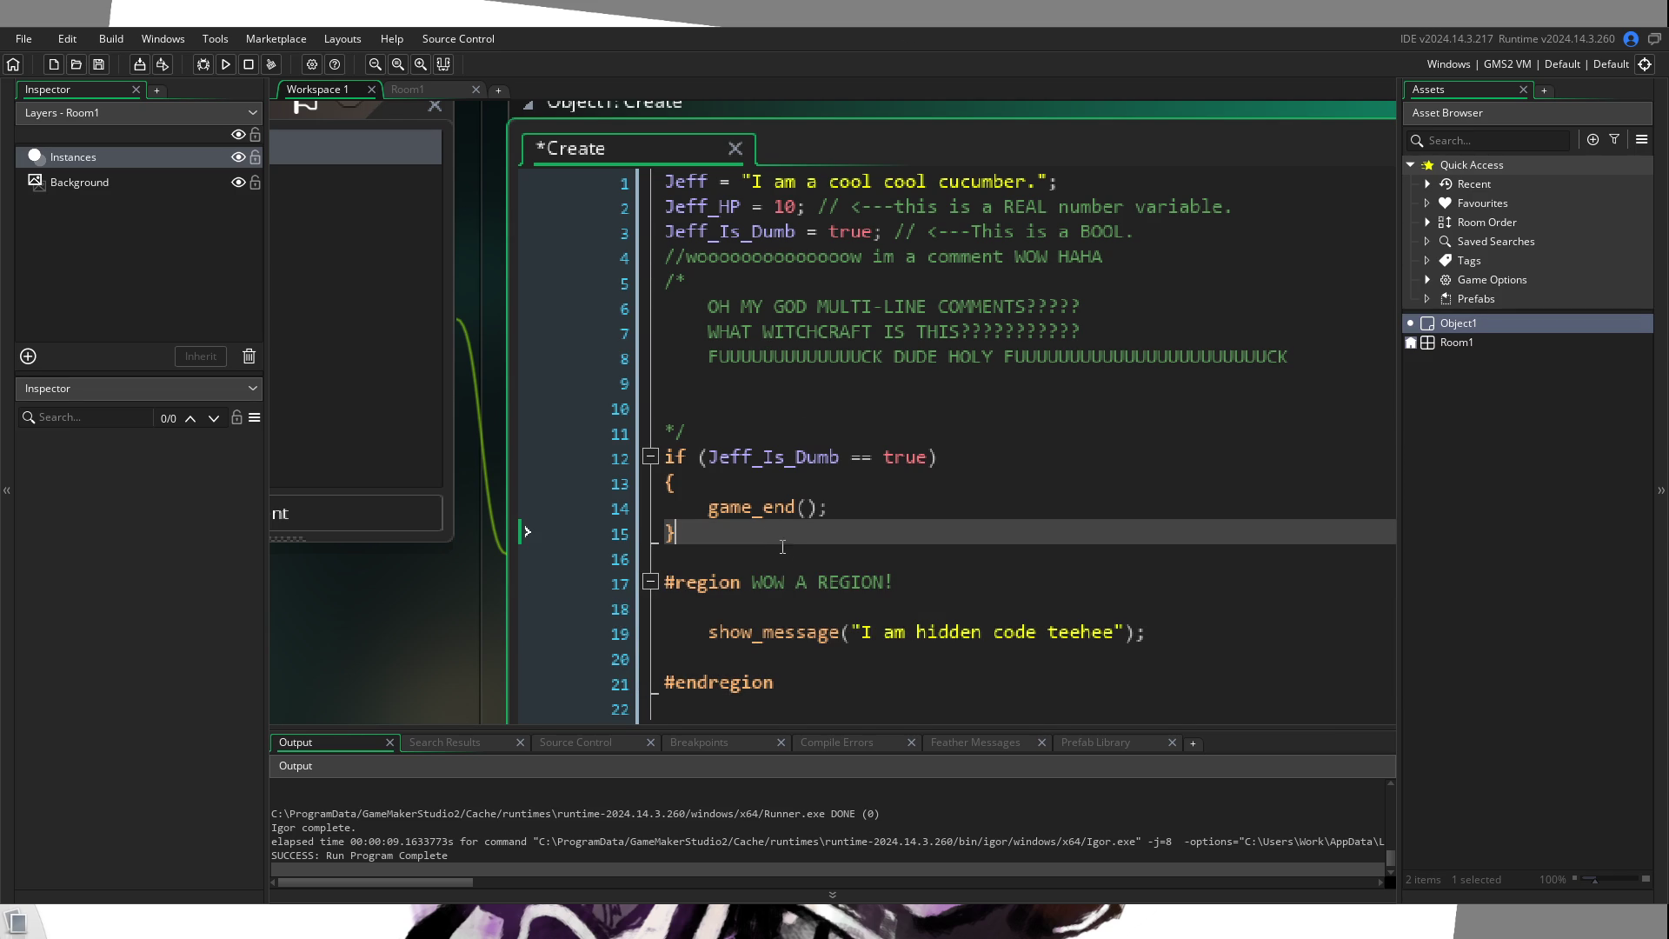
drag(773, 683, 670, 579)
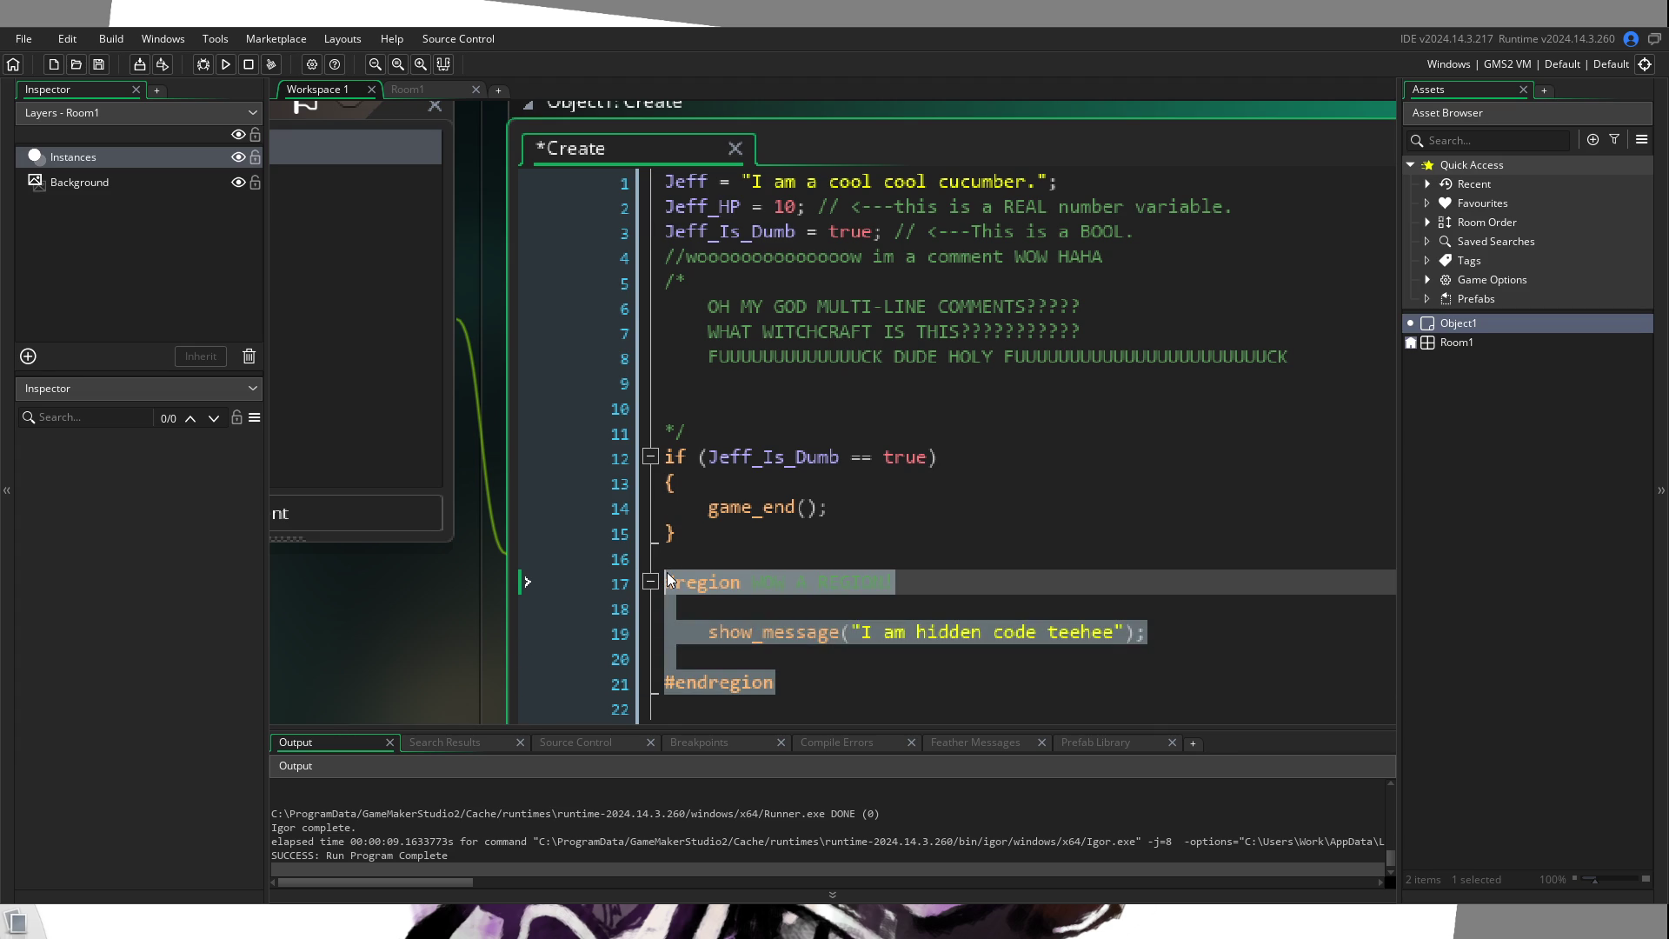
Step: Delete the selected WOW A REGION! block on lines 17–21
key(Delete)
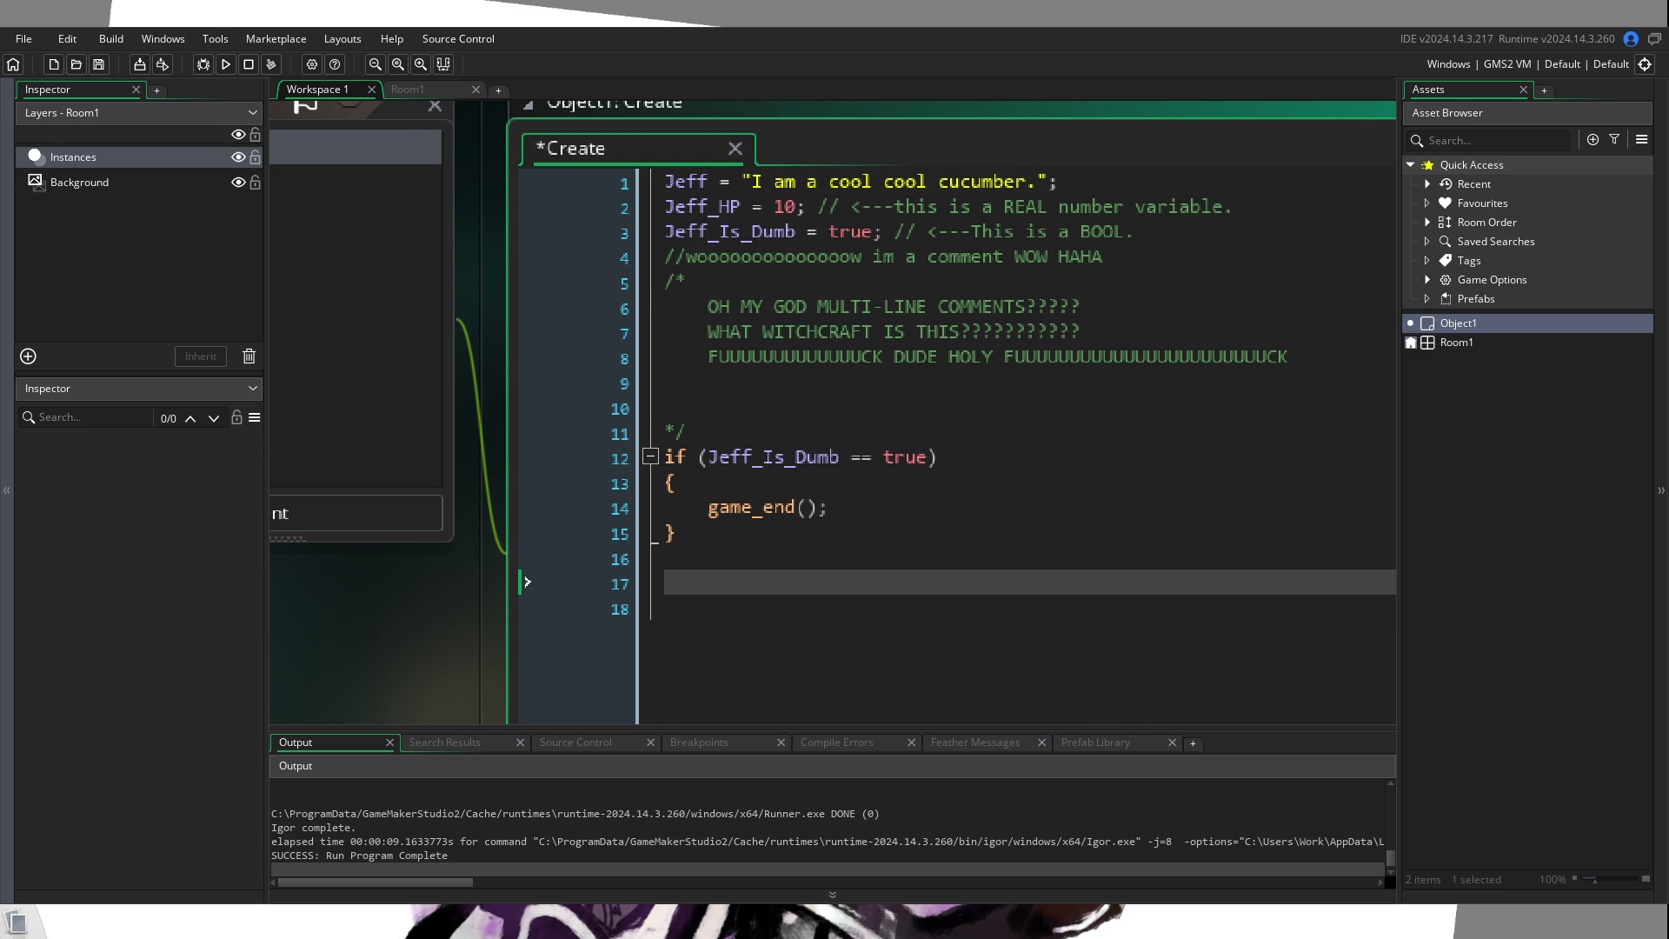
Step: Tidy the empty lines 16–17 left behind where the region block was removed
click(887, 634)
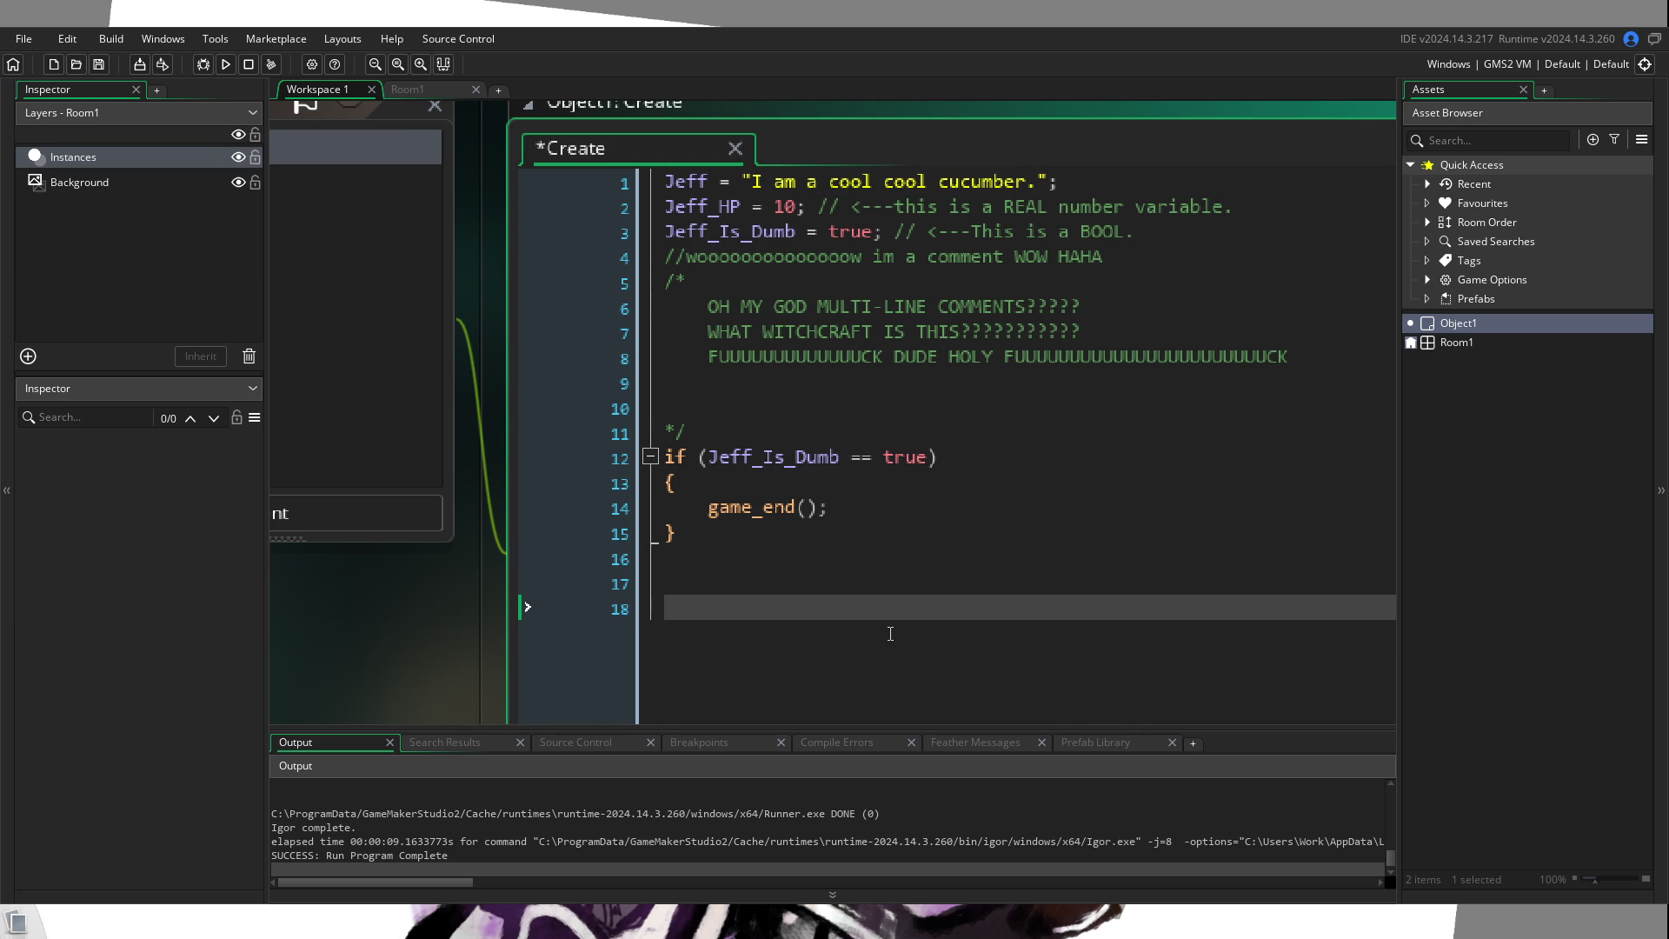
drag(887, 634, 814, 549)
click(831, 570)
scroll(849, 596, down, 1)
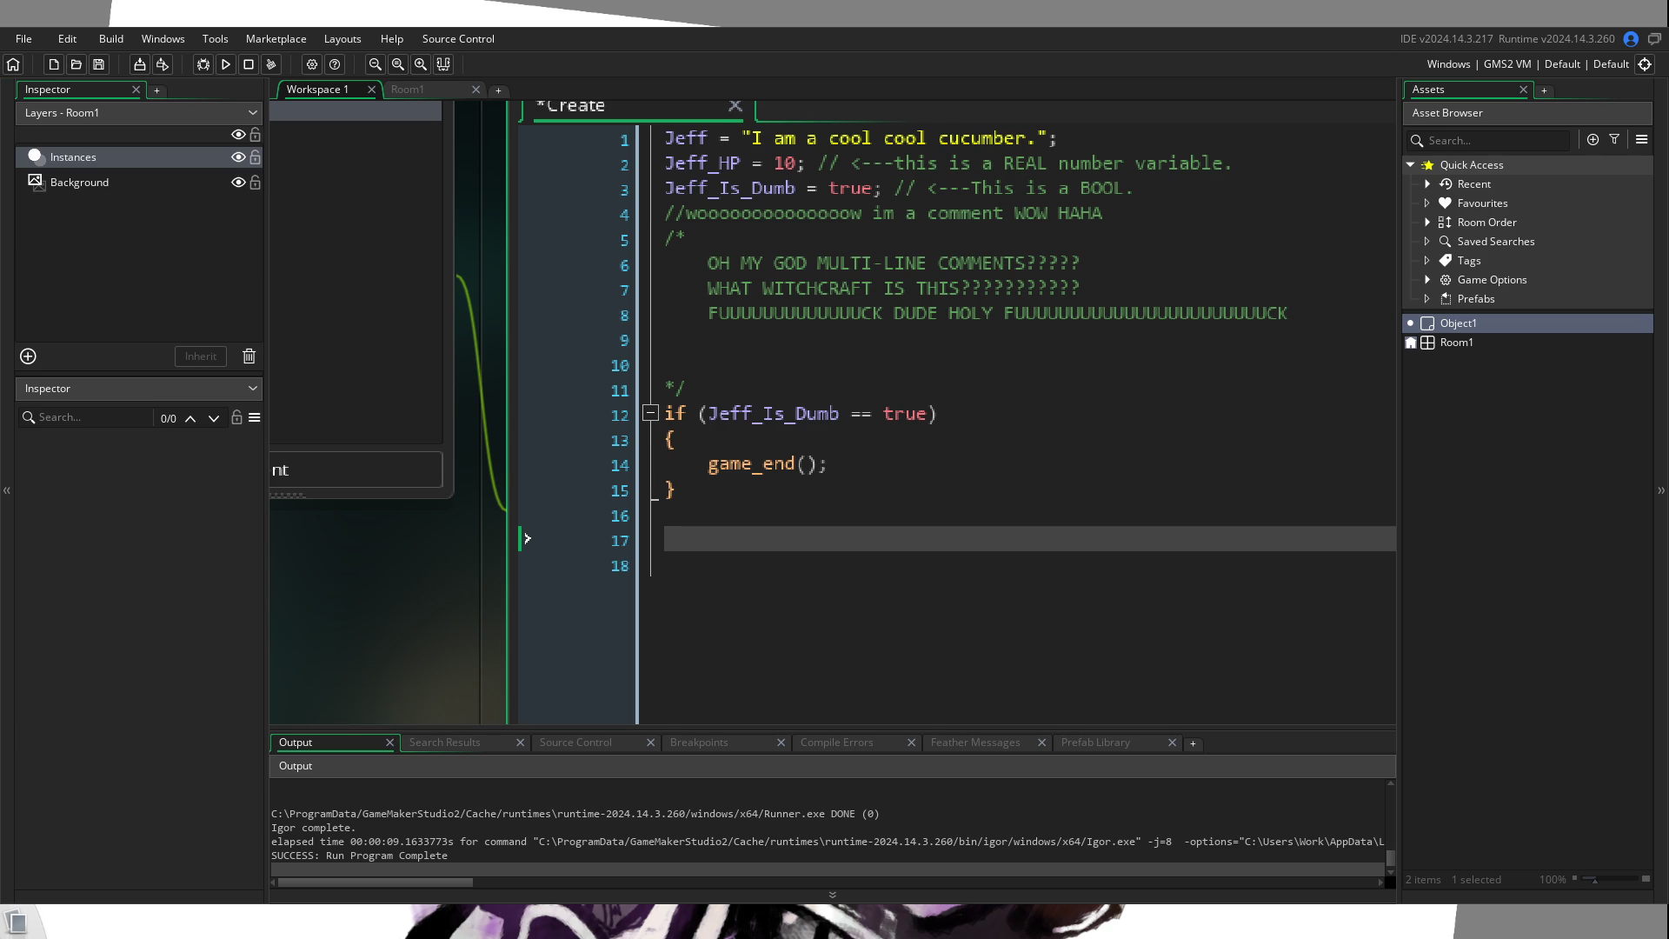
Step: Look up the game_end() documentation for the if (Jeff_Is_Dumb == true) block
click(815, 518)
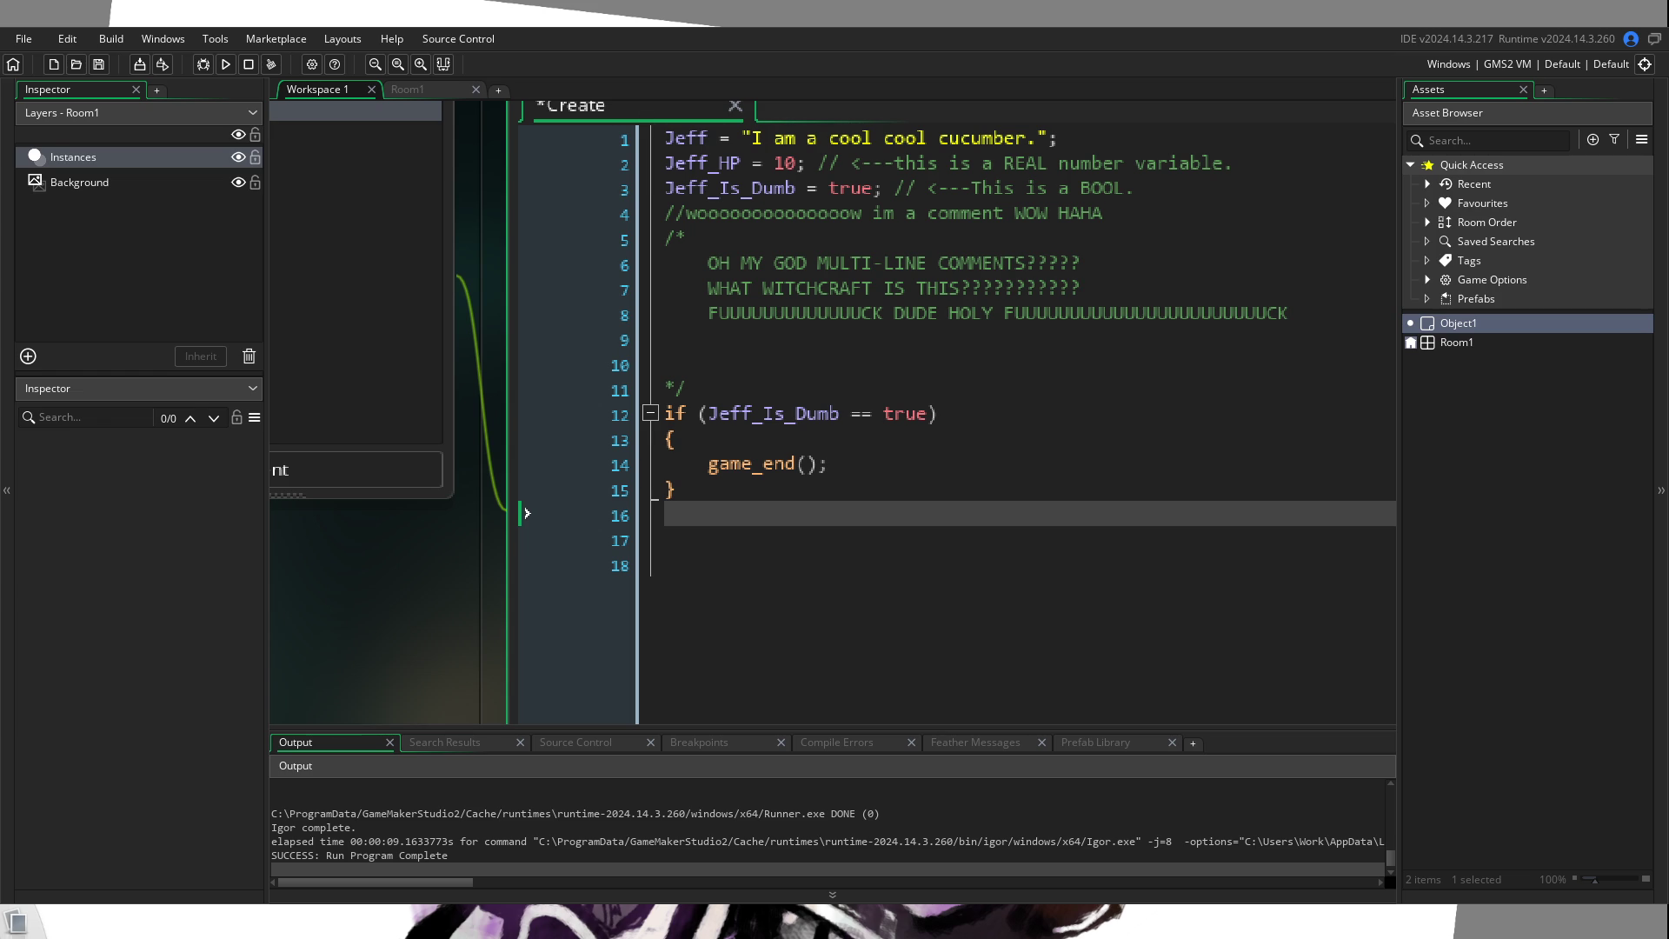
mouse_move(765, 464)
click(752, 467)
mouse_move(752, 469)
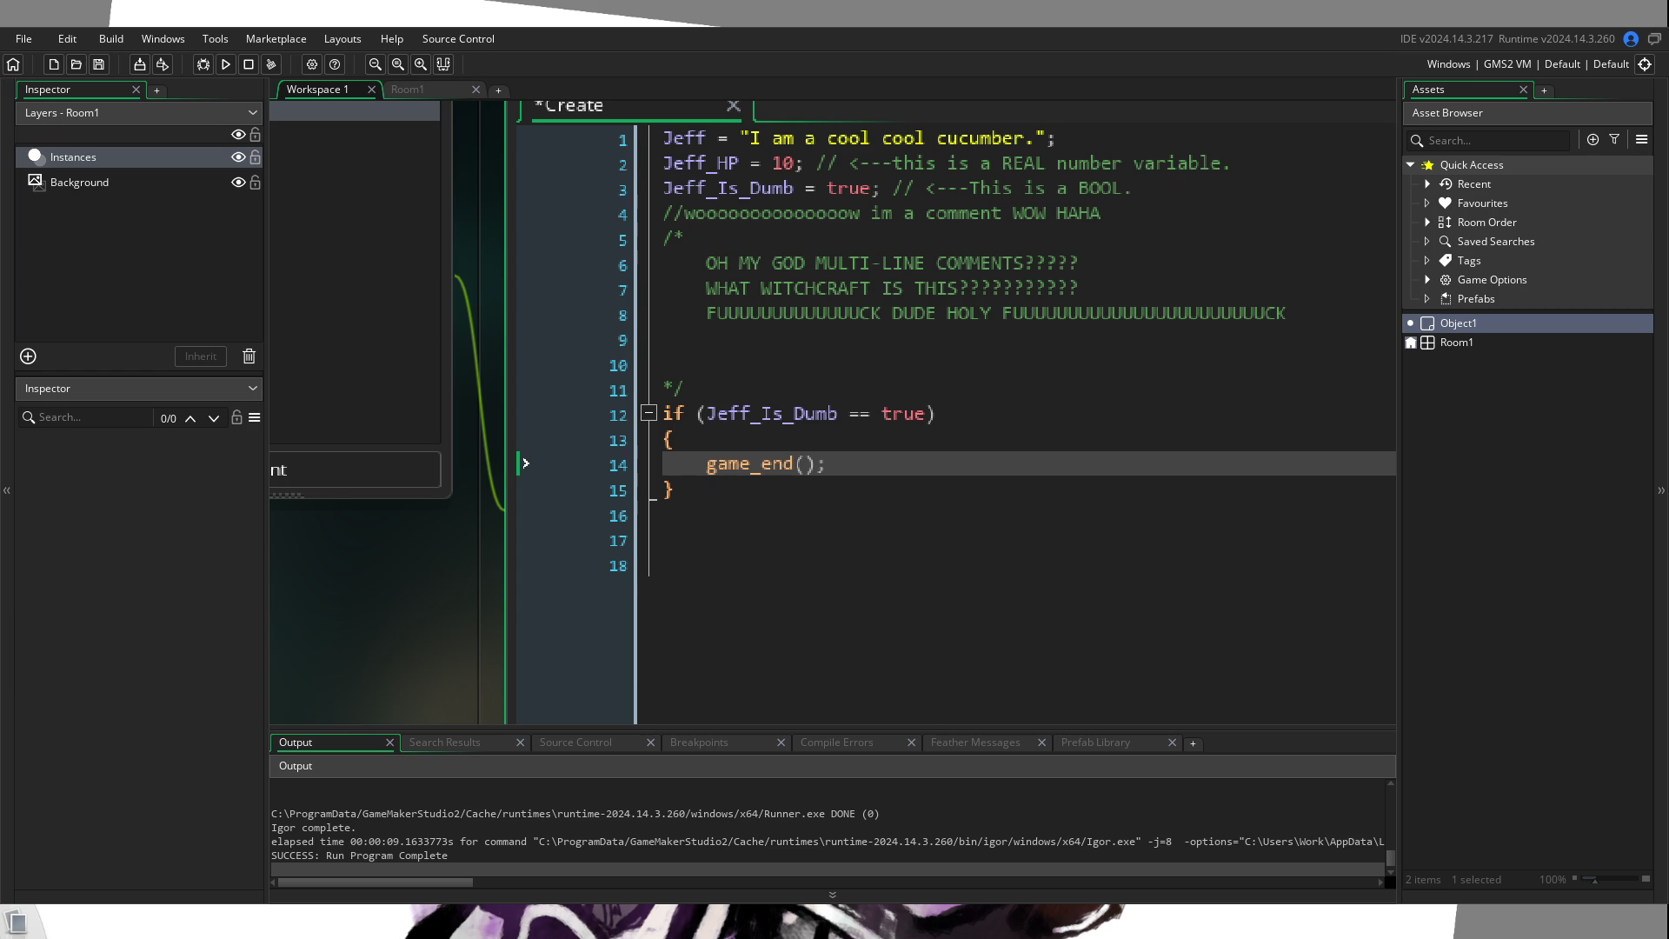
scroll(870, 392, down, 1)
scroll(441, 560, down, 2)
ctrl+scroll(441, 560, down, 2)
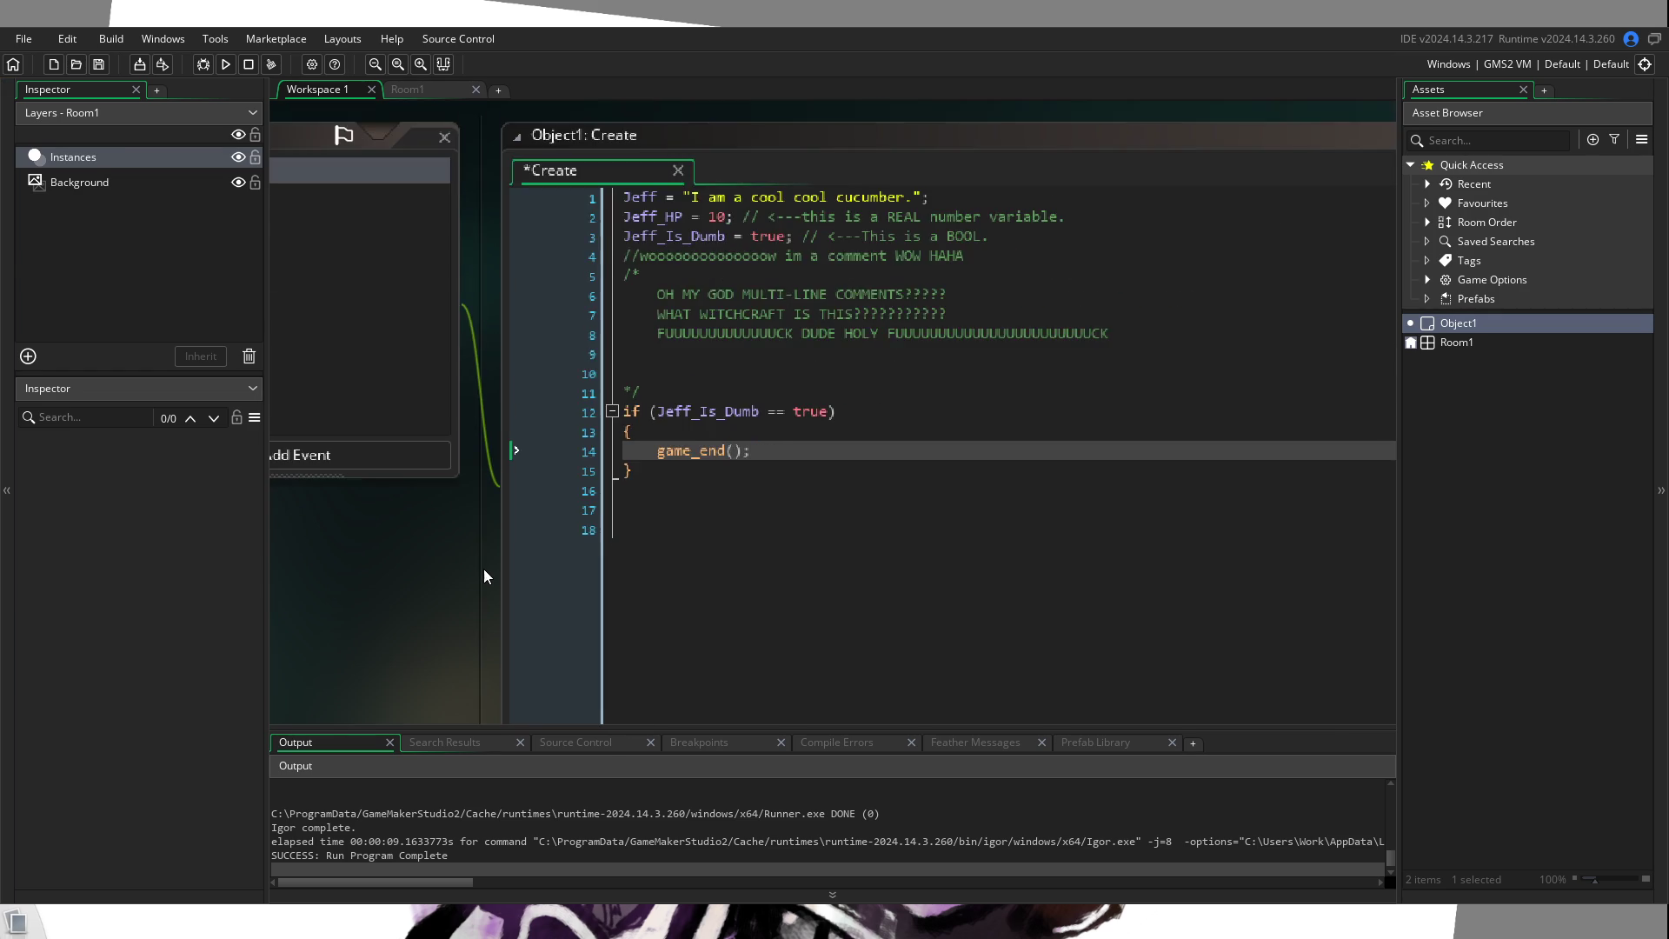
ctrl+scroll(484, 574, down, 1)
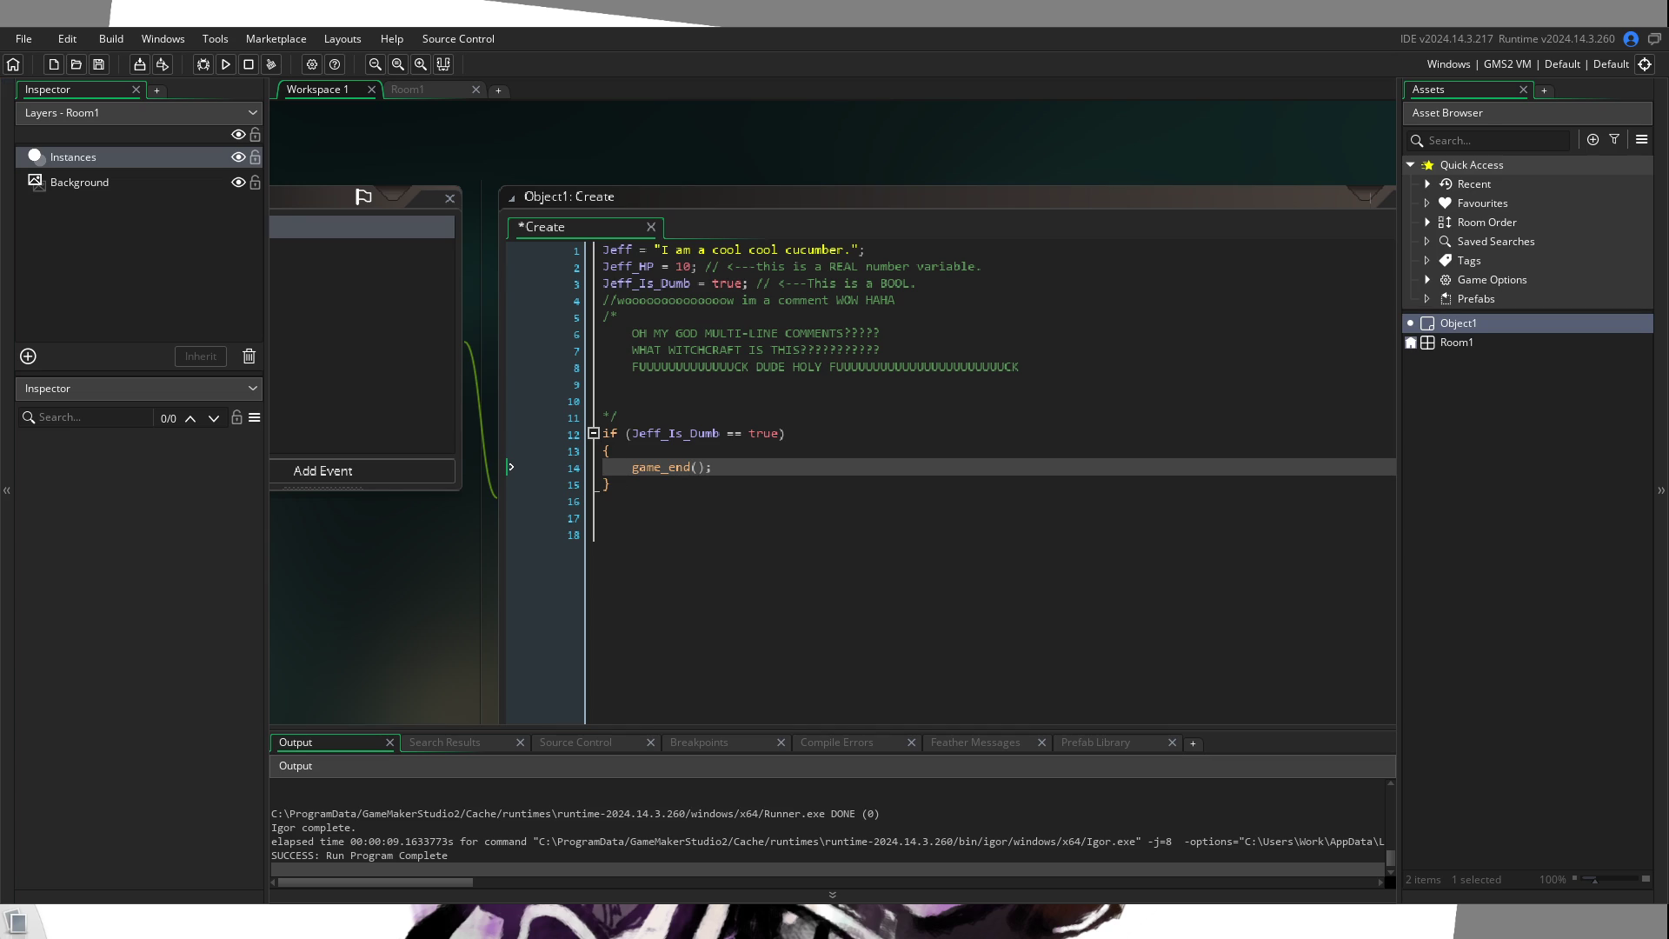
click(821, 518)
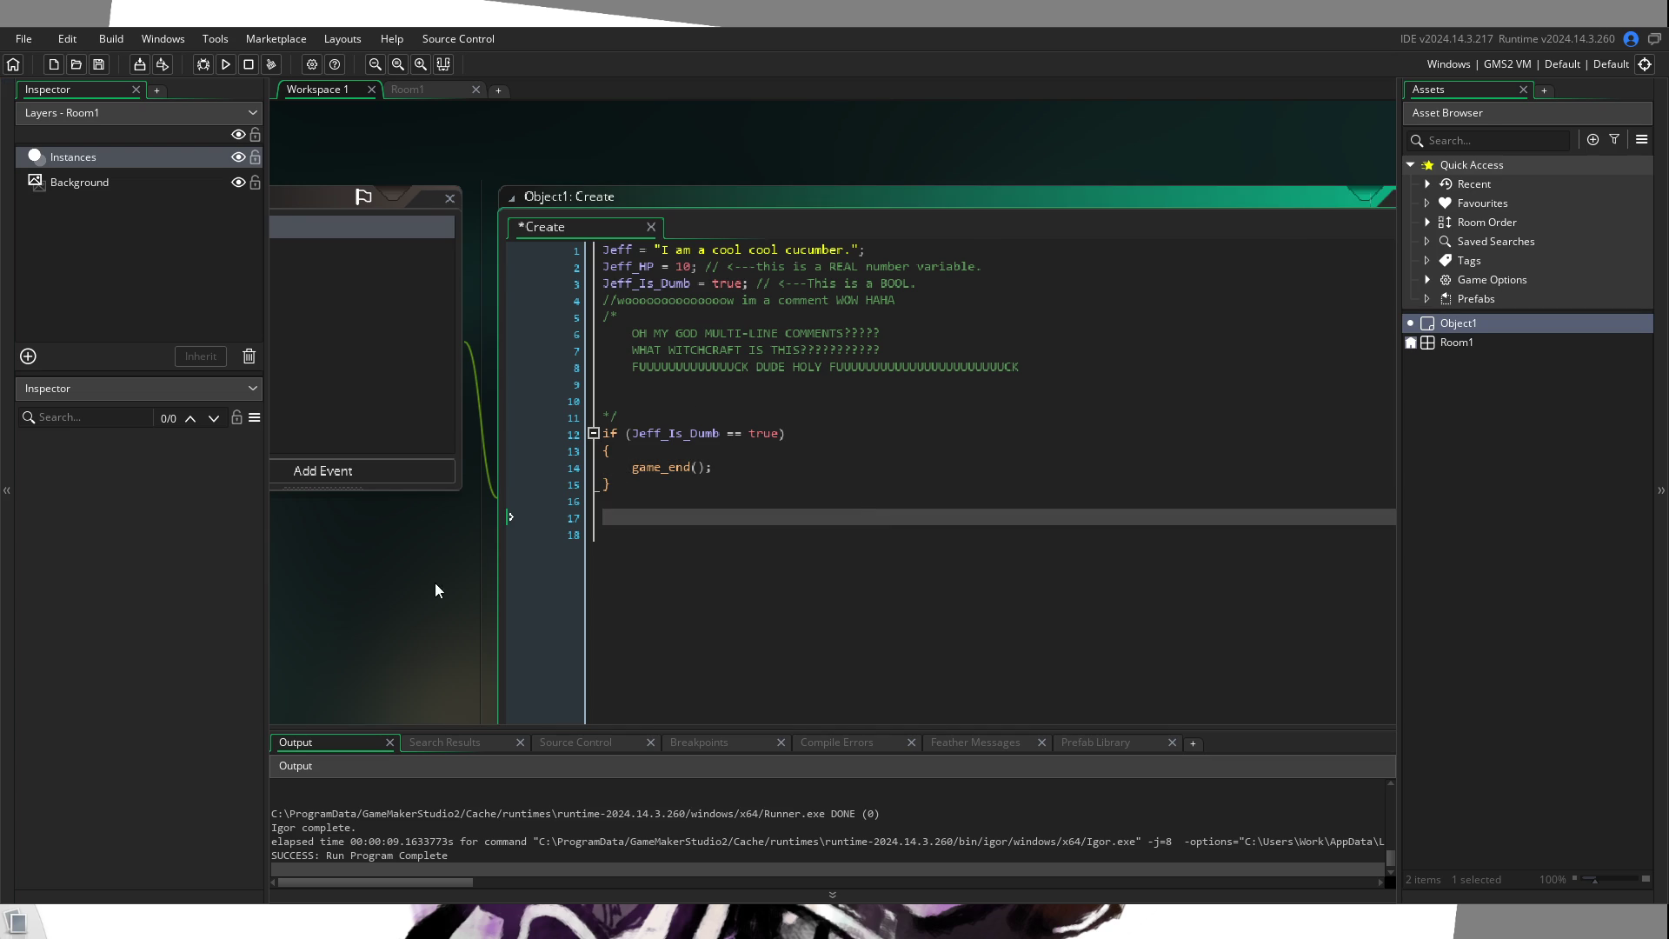
drag(435, 591, 676, 551)
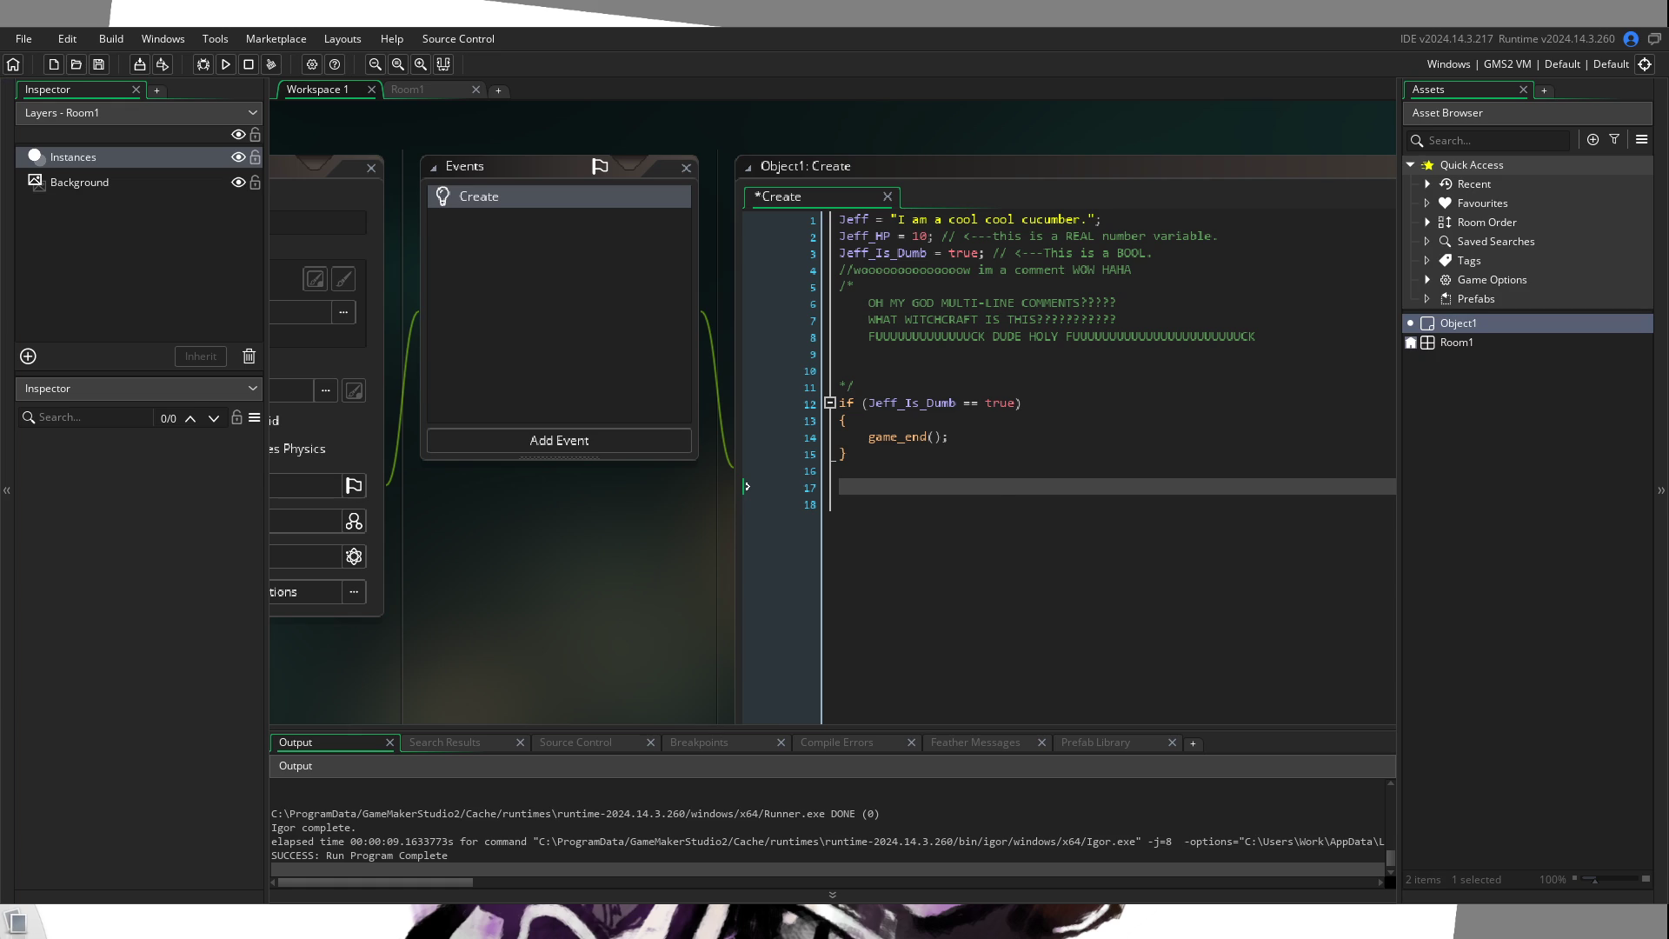
click(1001, 489)
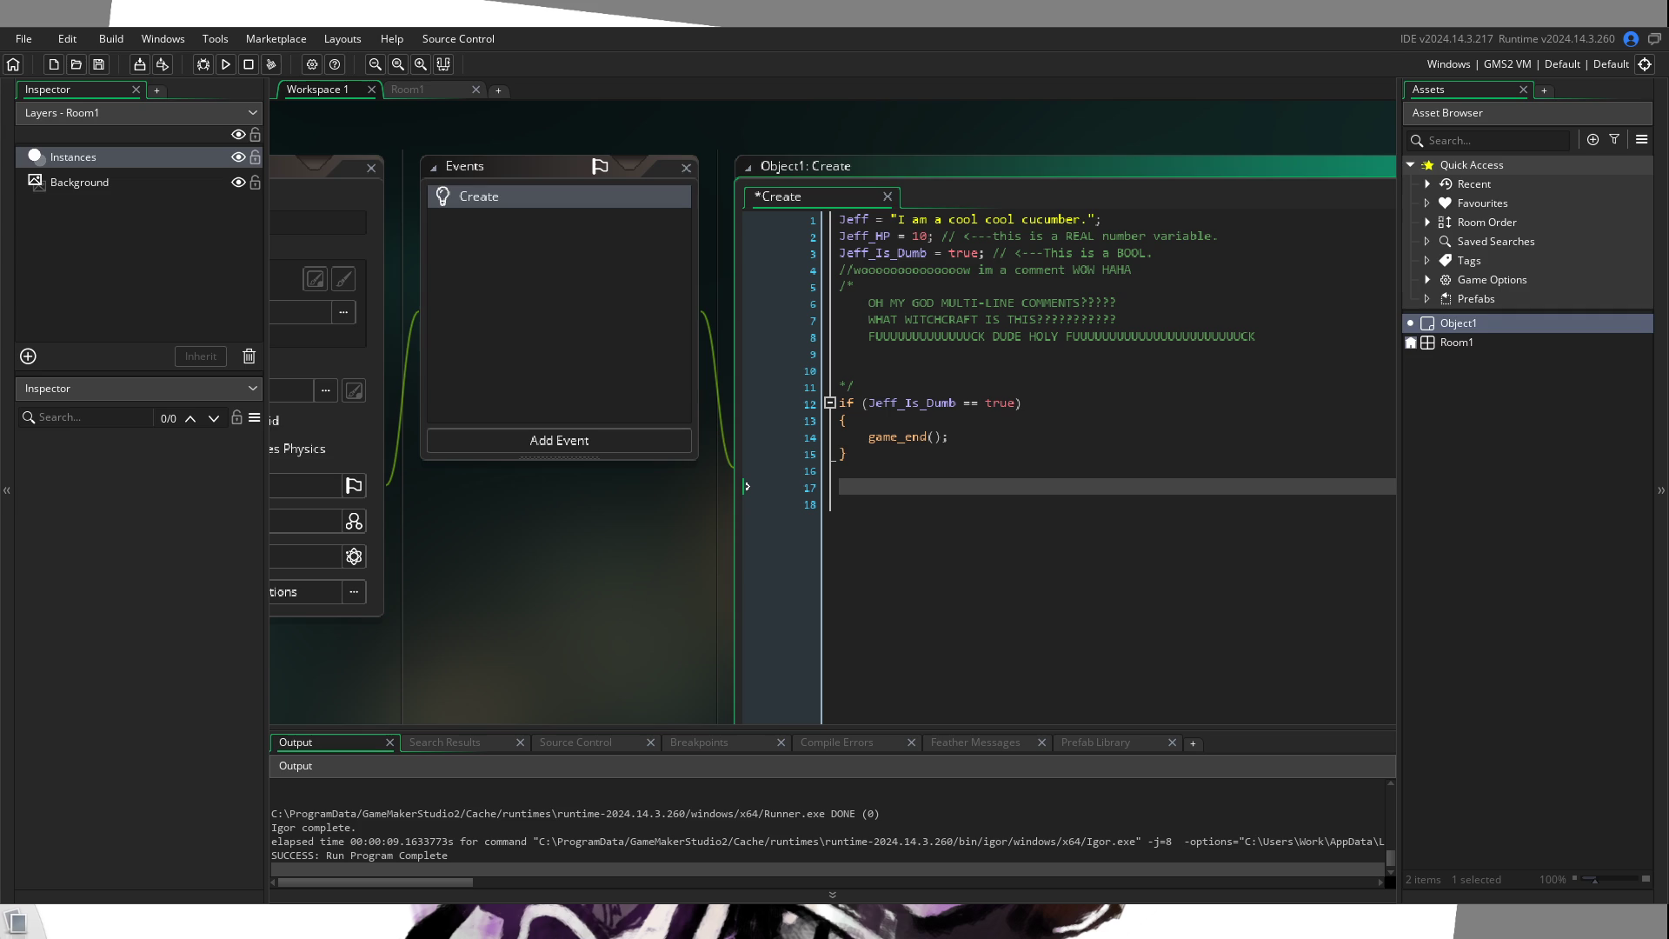
Step: Create a new sprite asset, Sprite1, from the Asset Browser
right_click(1500, 464)
mouse_move(1530, 473)
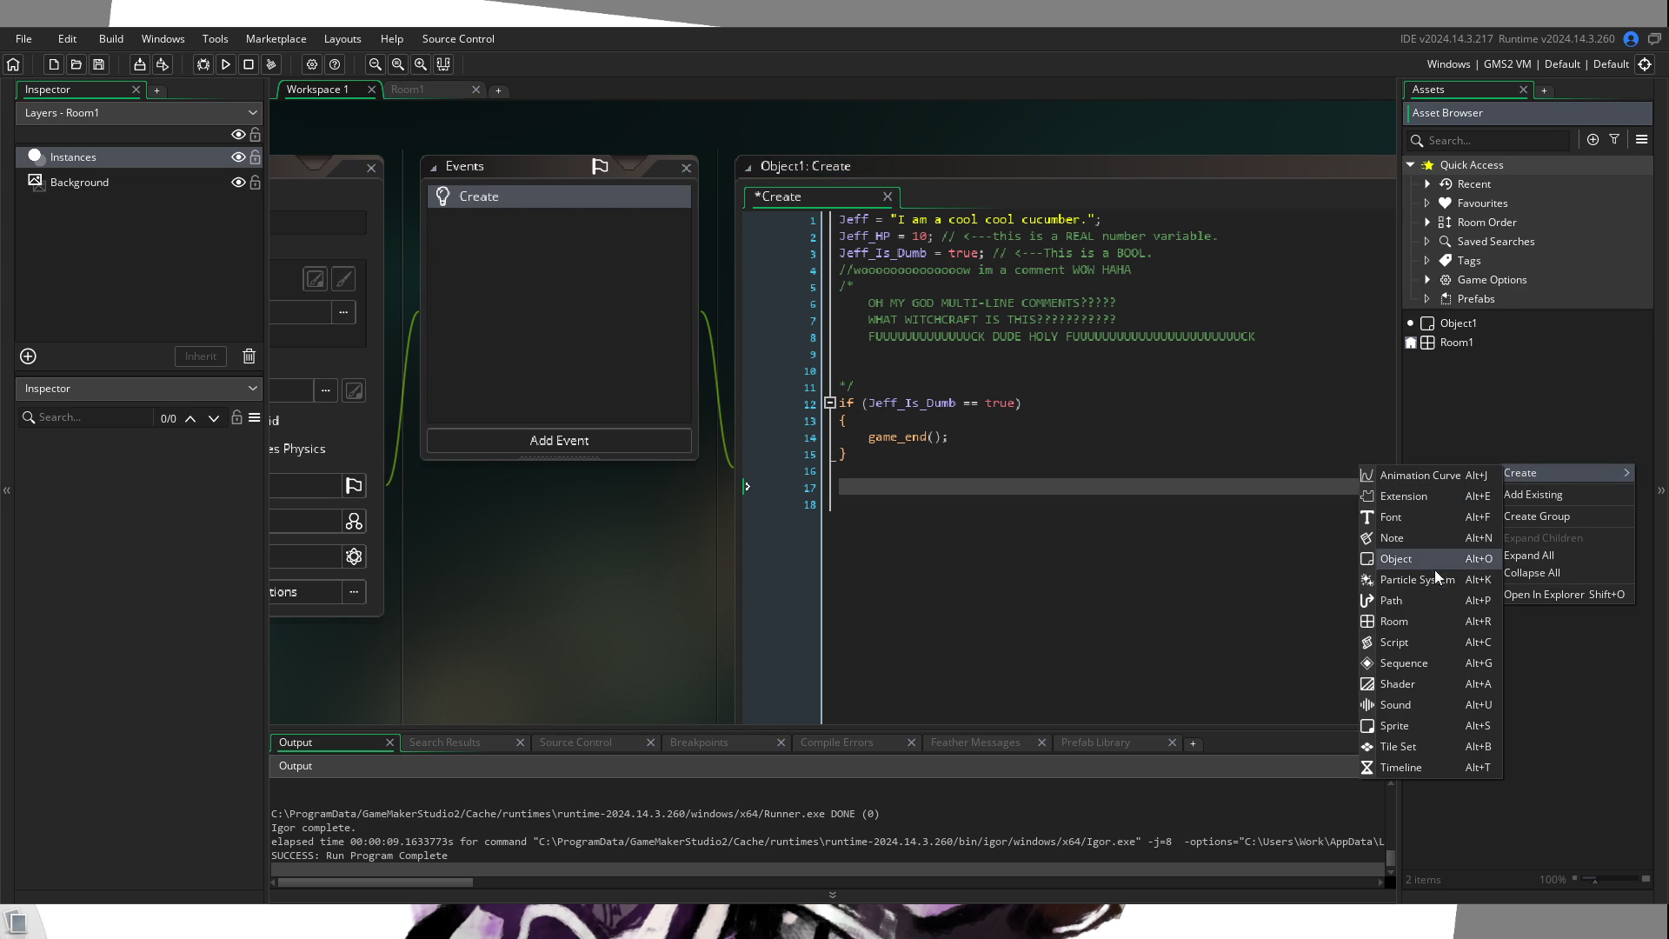
click(1431, 727)
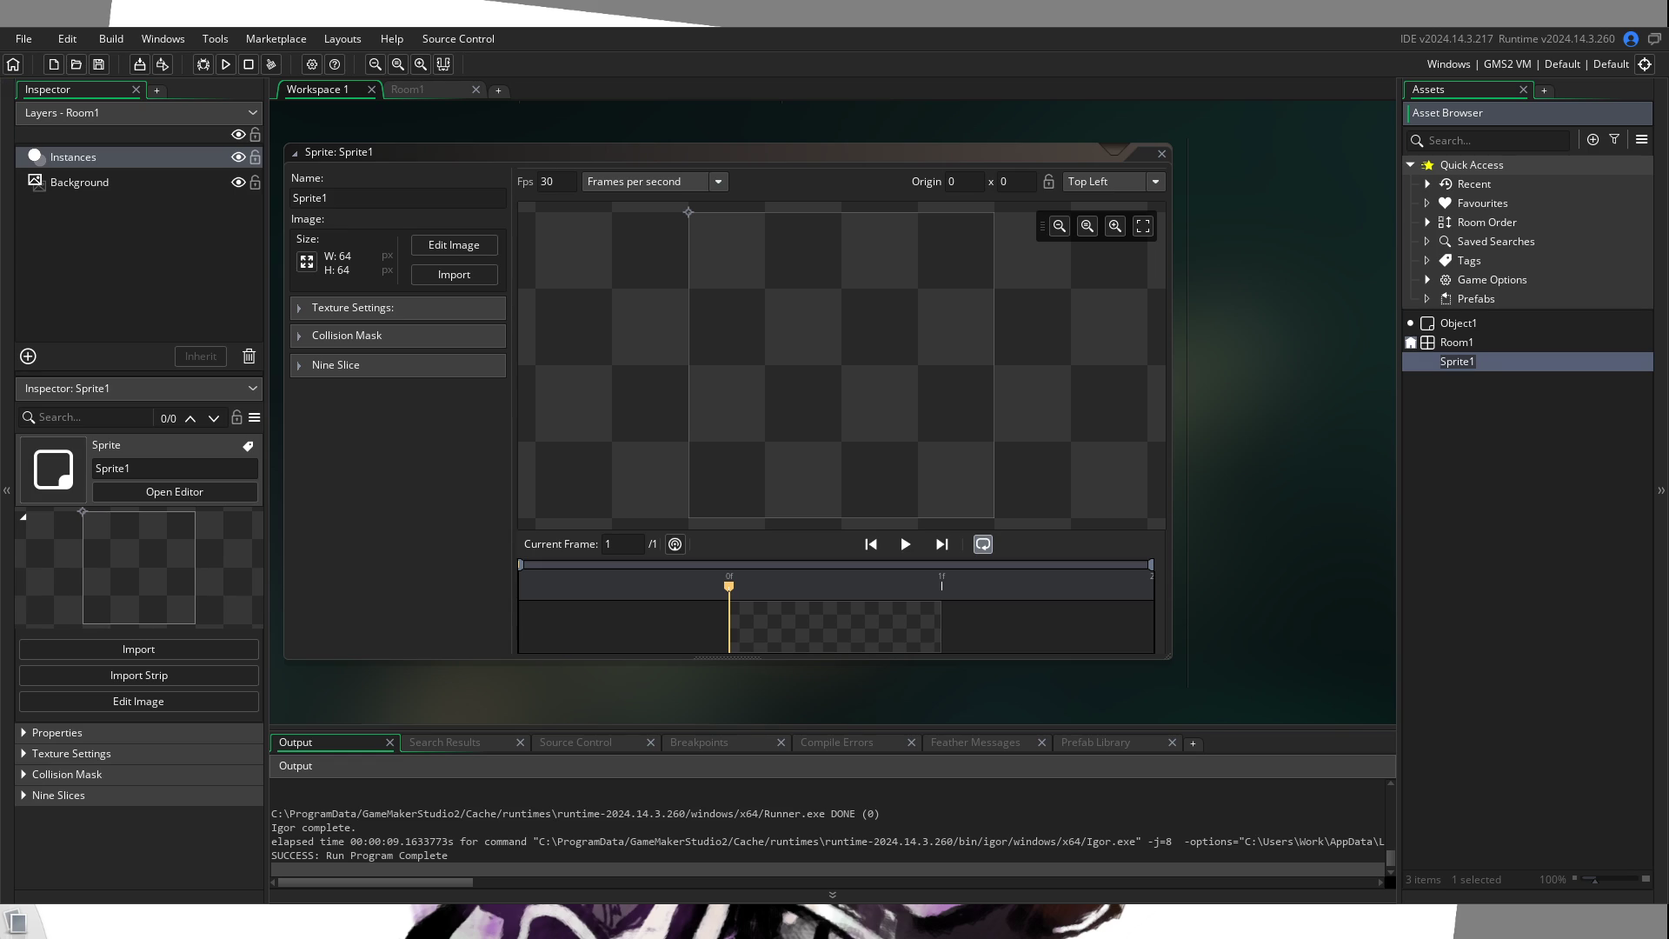
Step: Fill Sprite1's canvas solid red, then close the image editor and sprite window
click(454, 245)
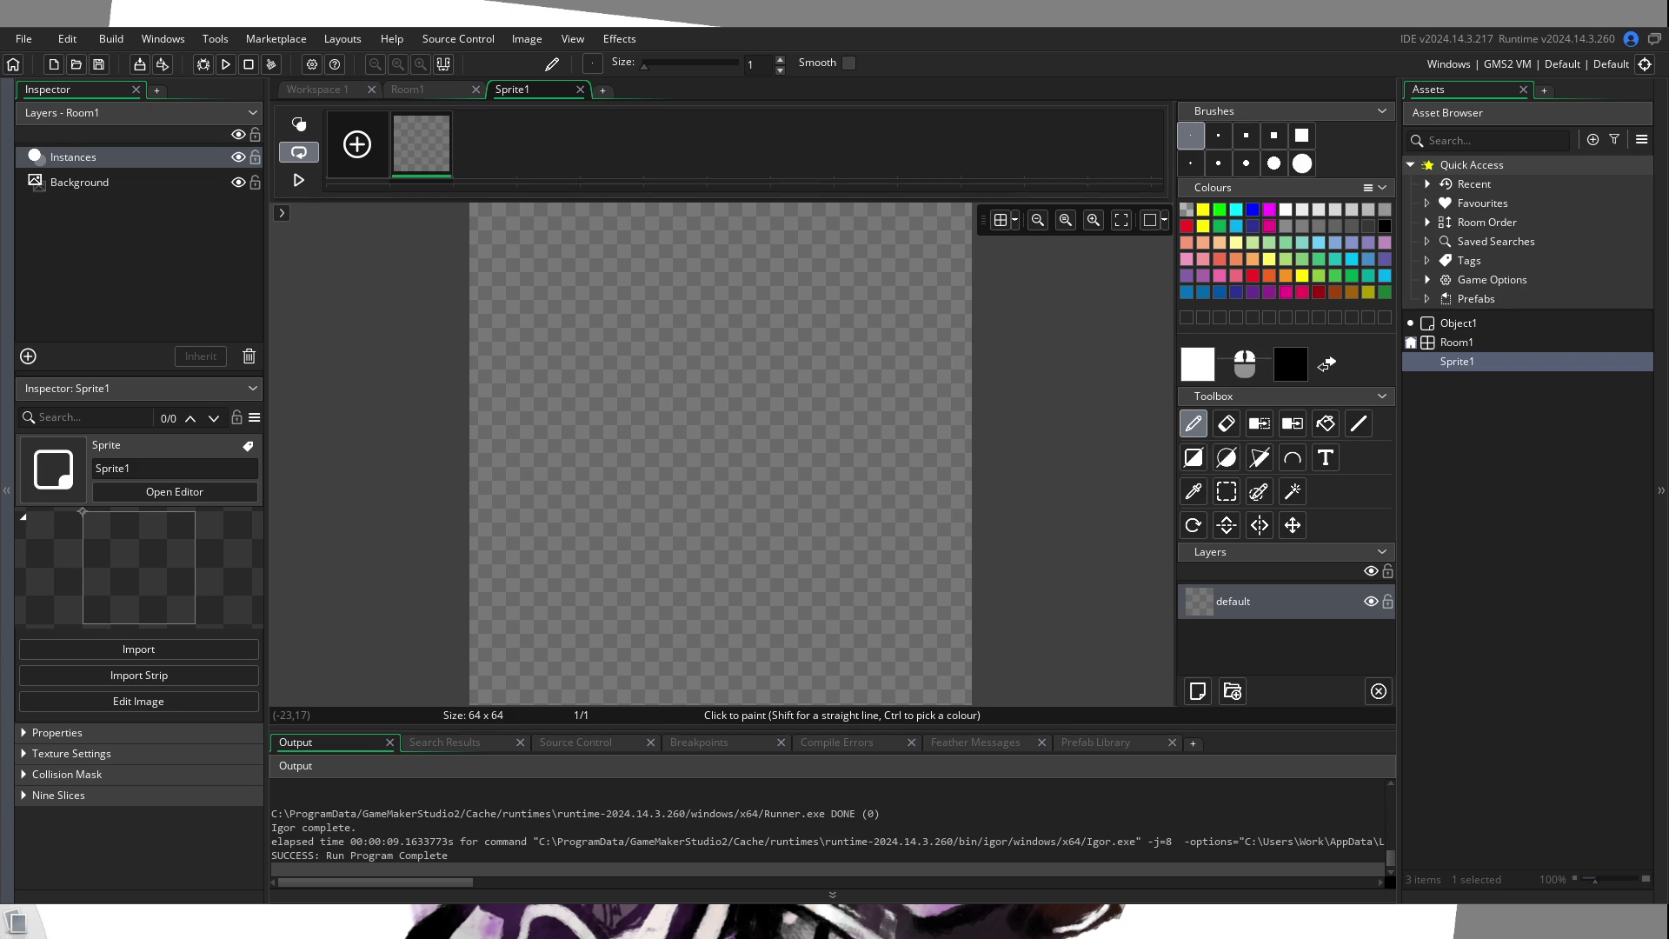
click(1186, 226)
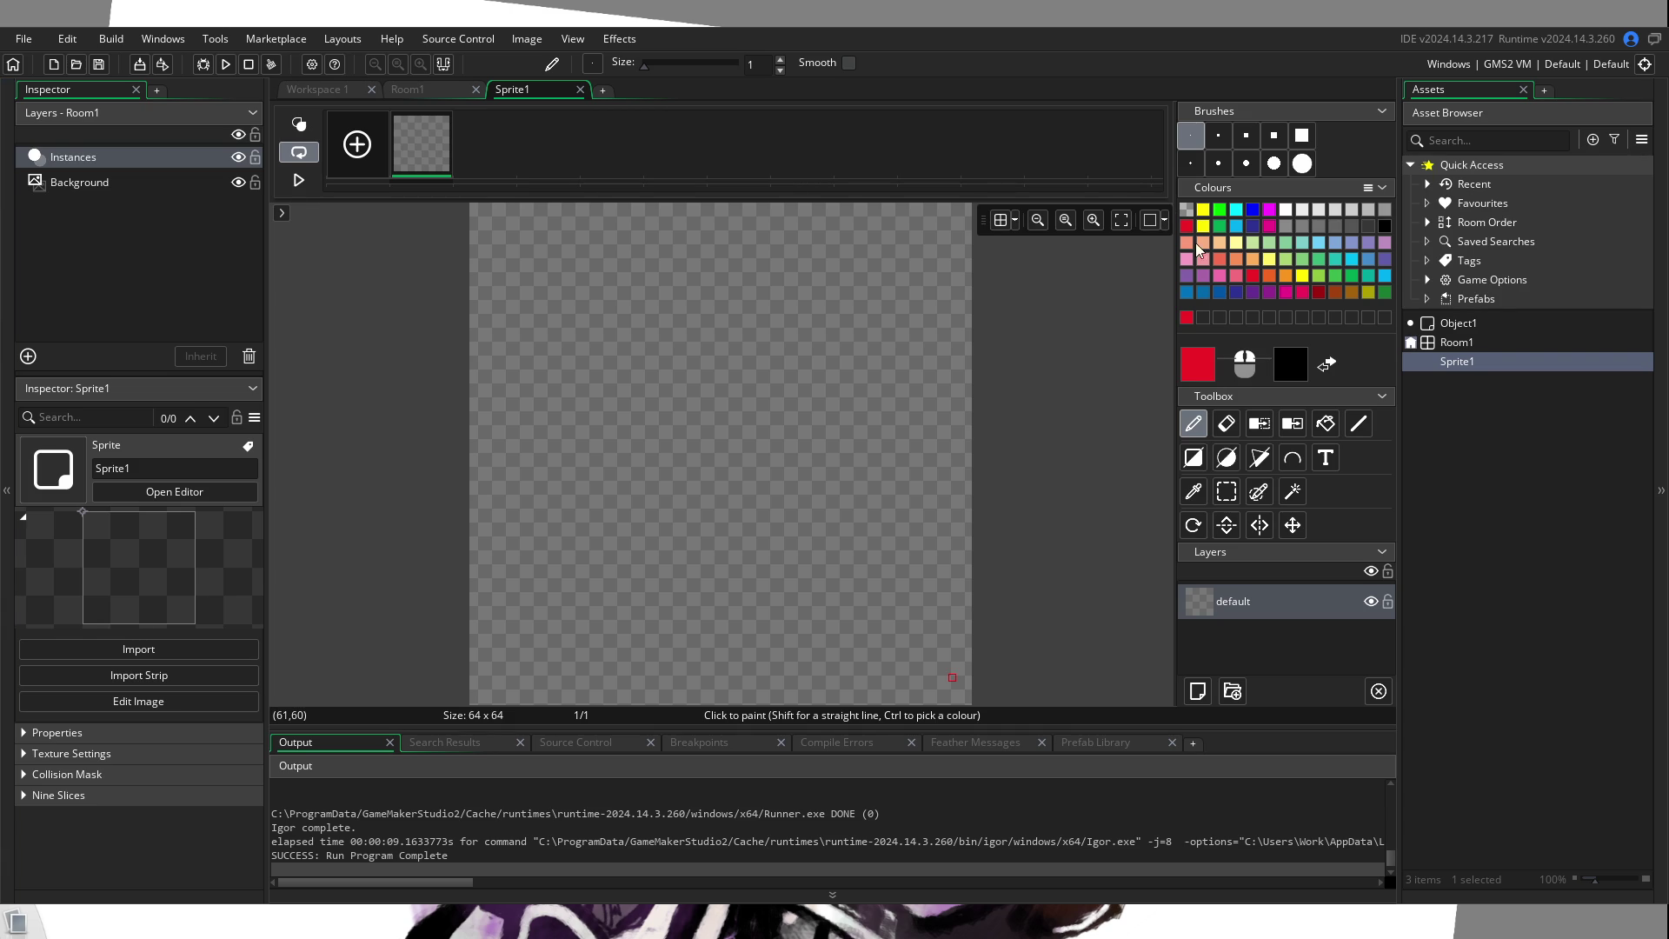
click(1326, 424)
click(739, 471)
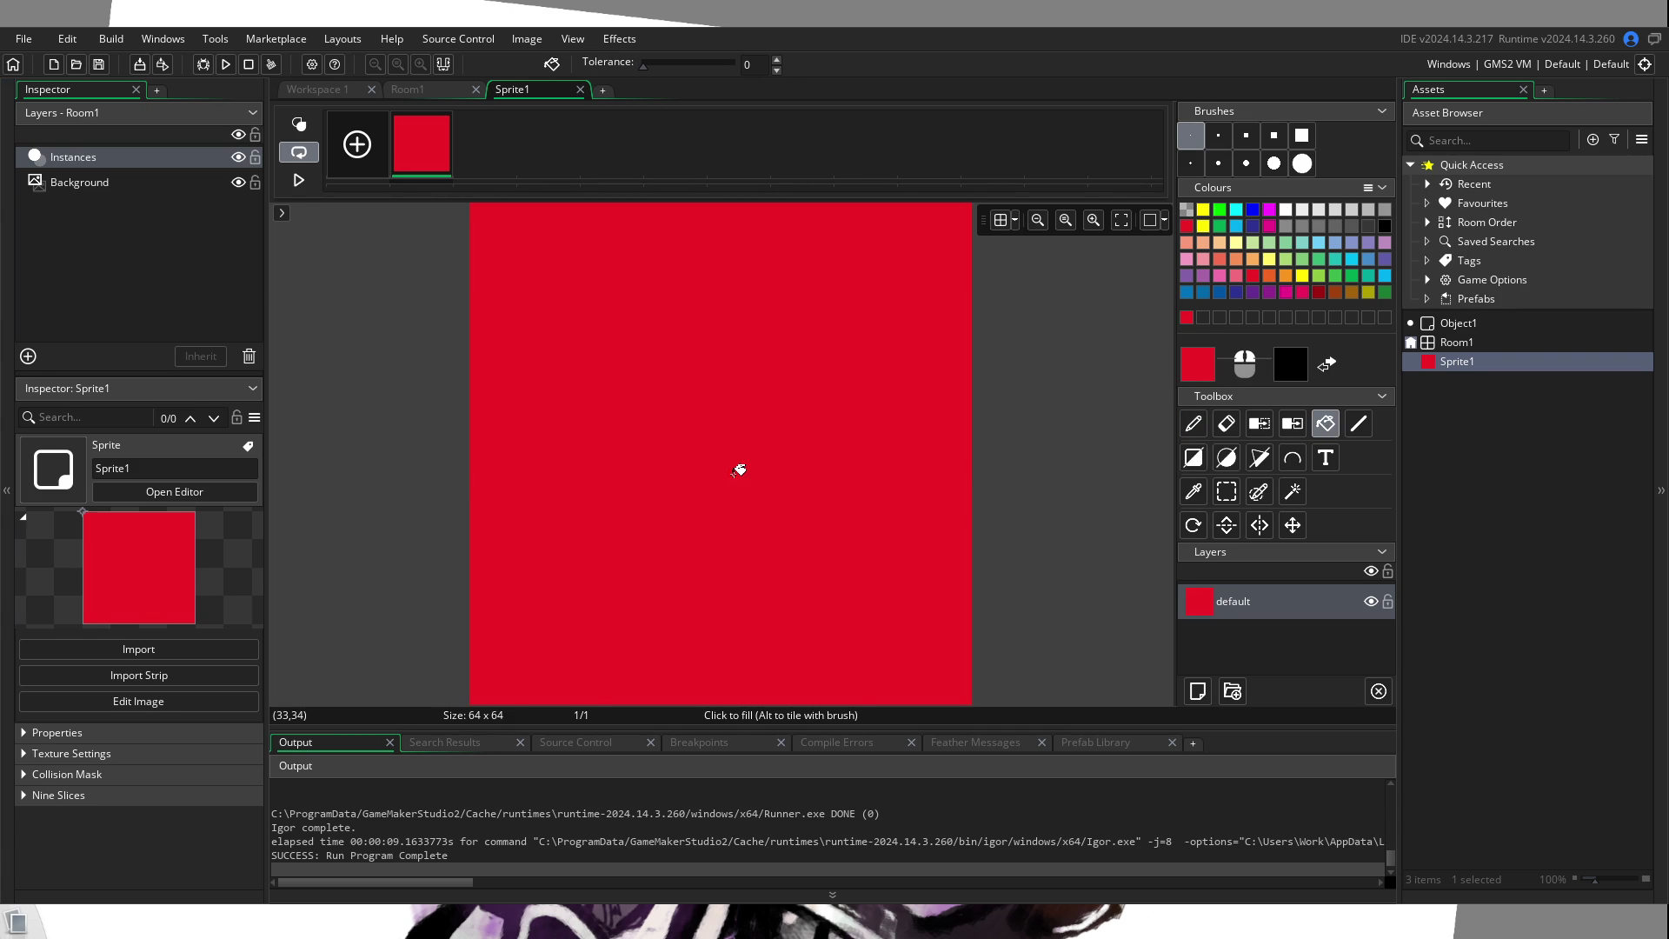
click(580, 90)
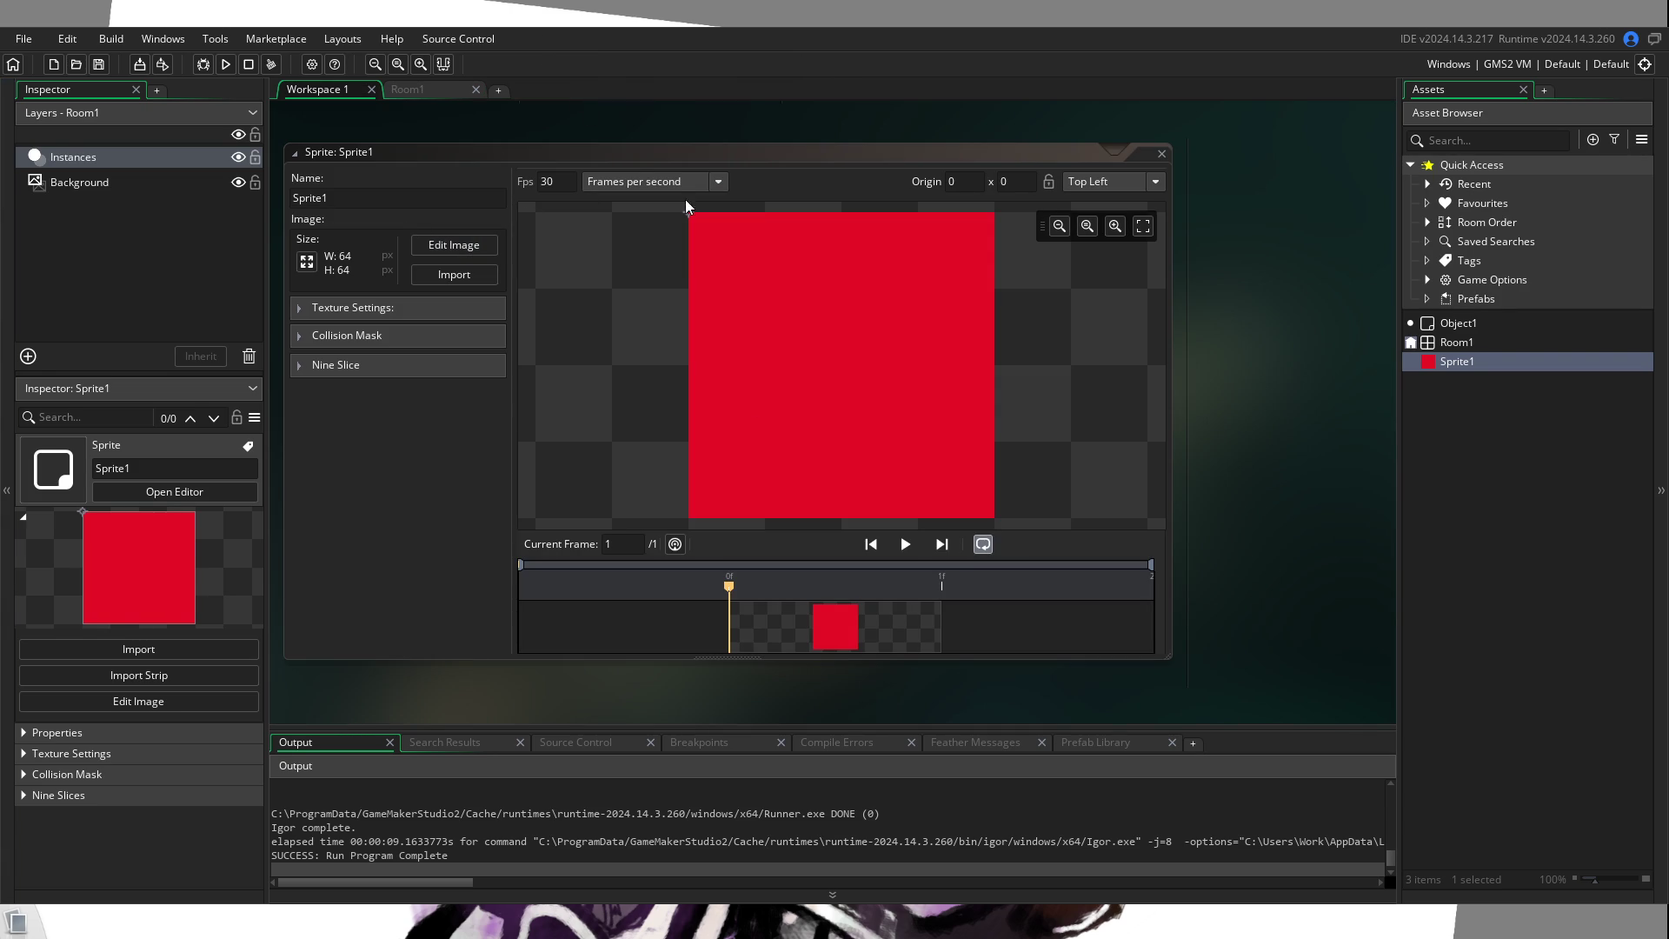
click(1162, 154)
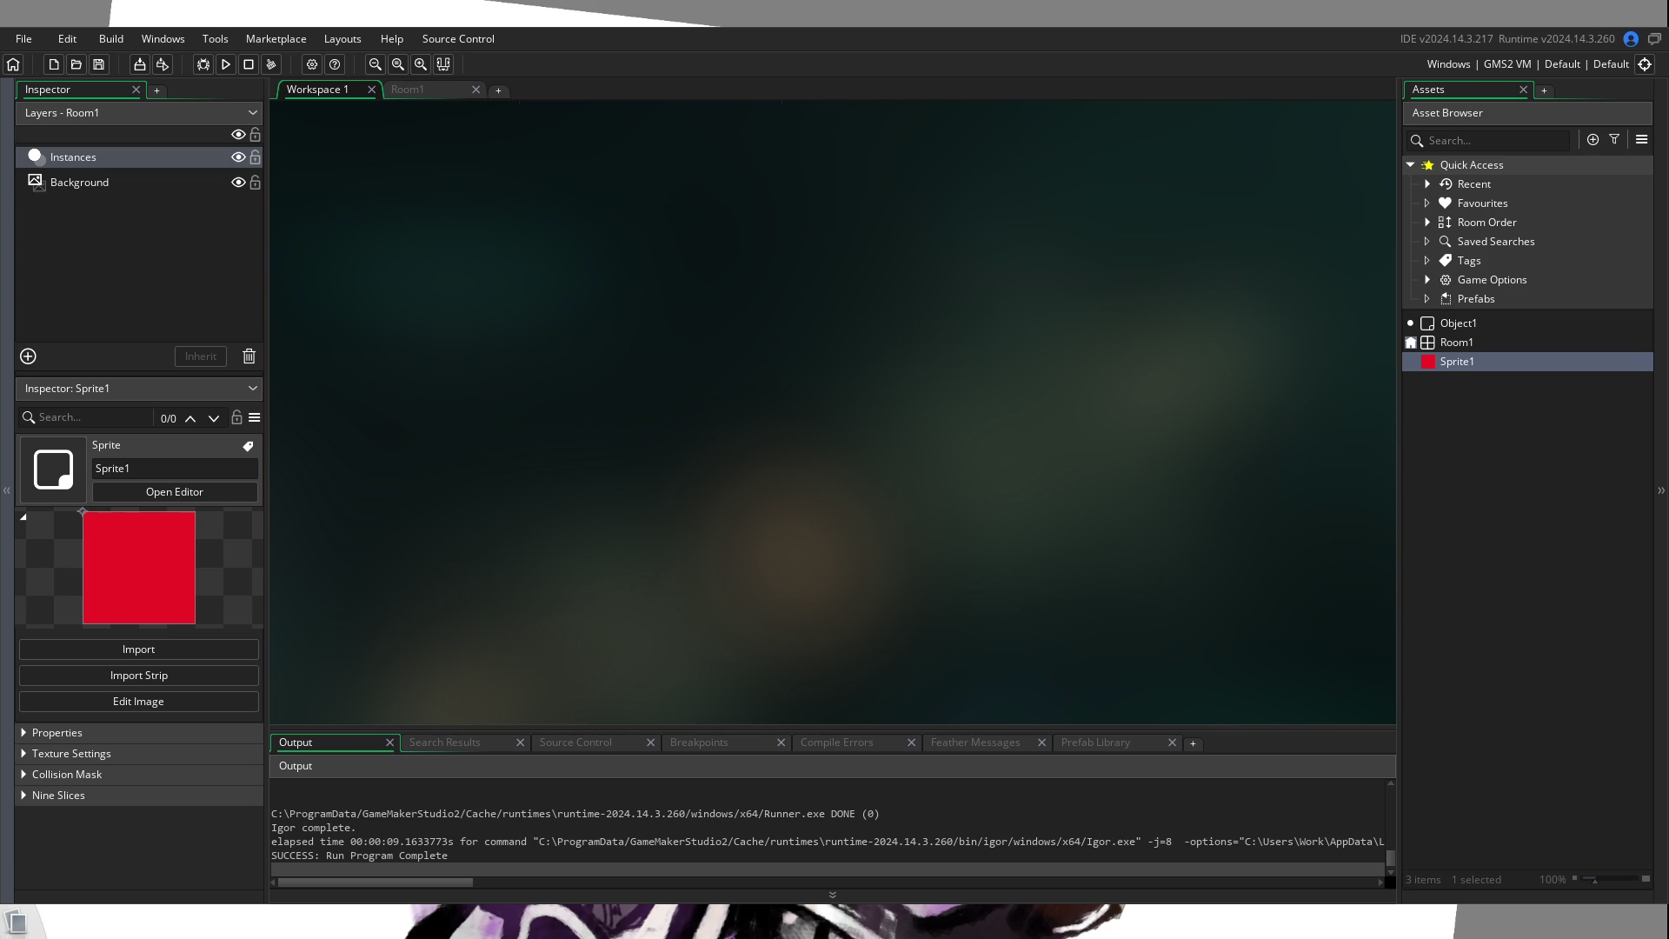
Step: Assign Sprite1 as Object1's sprite and zoom in on its red instance in Room1
double_click(1459, 322)
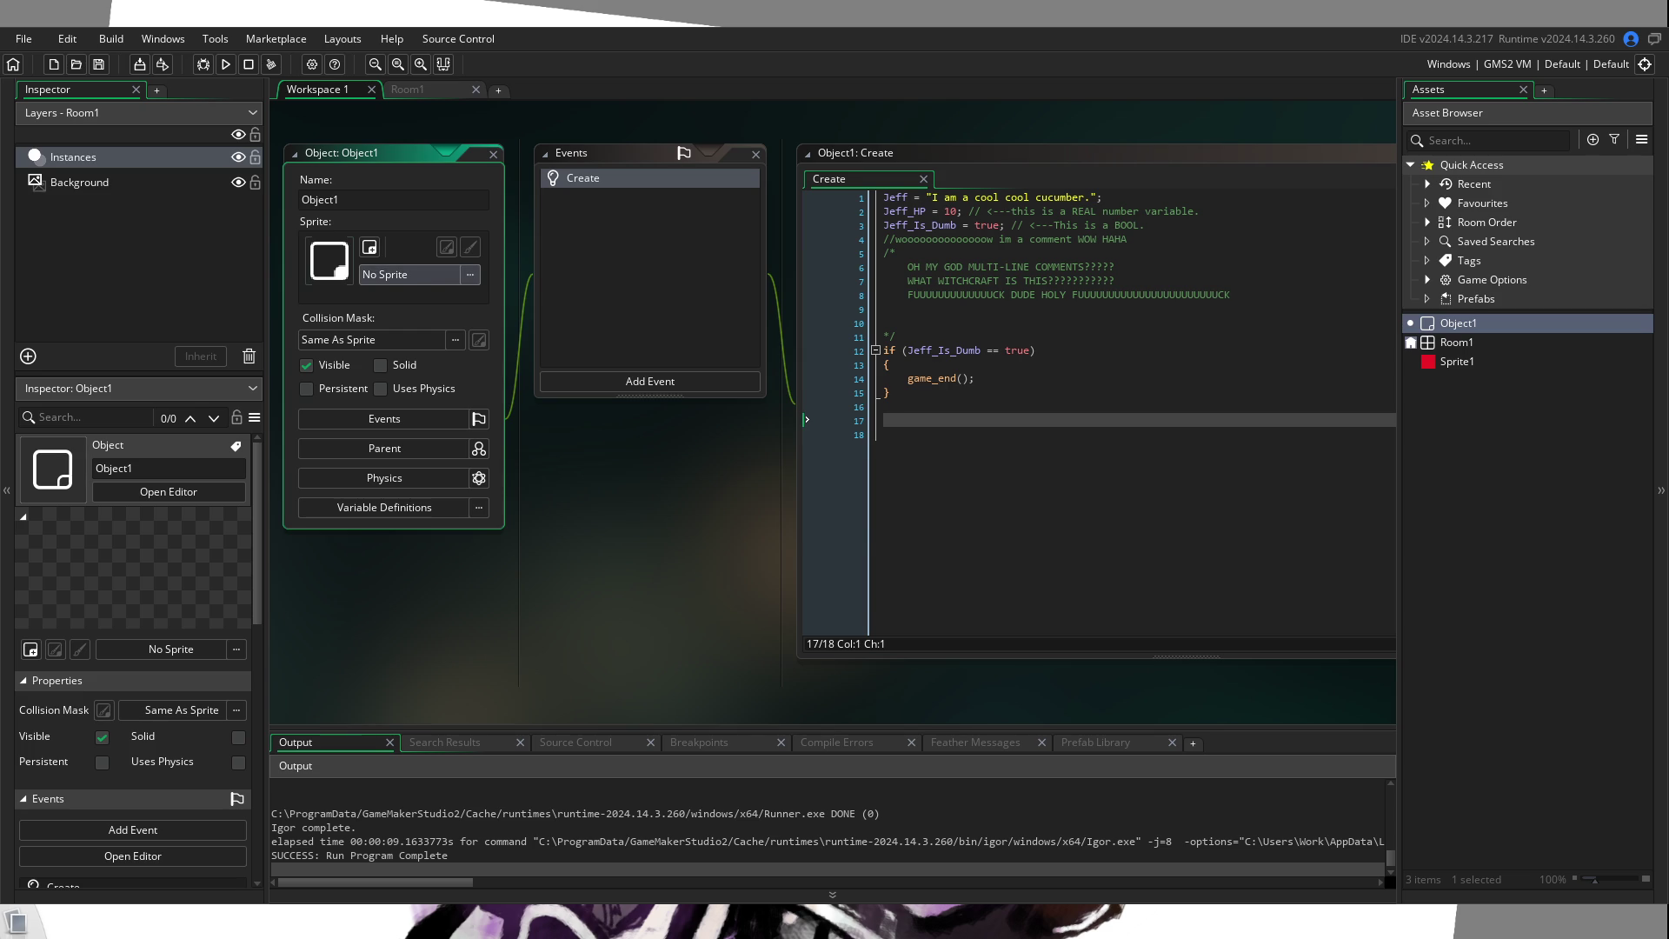
click(429, 274)
click(647, 334)
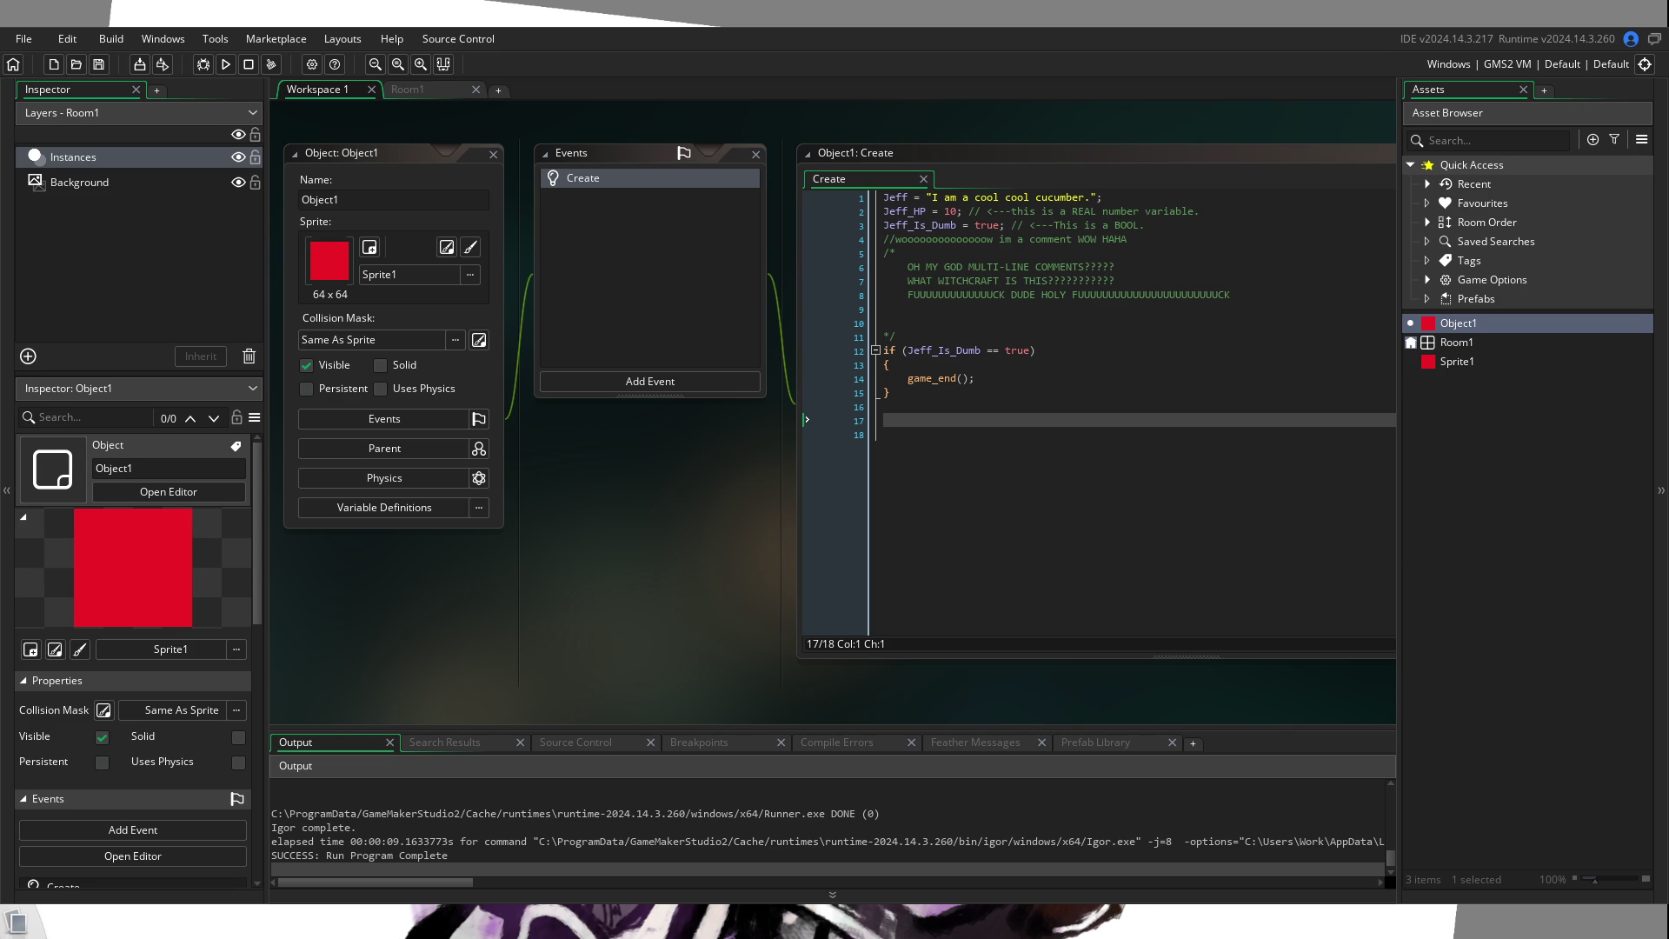
click(420, 87)
scroll(630, 261, up, 4)
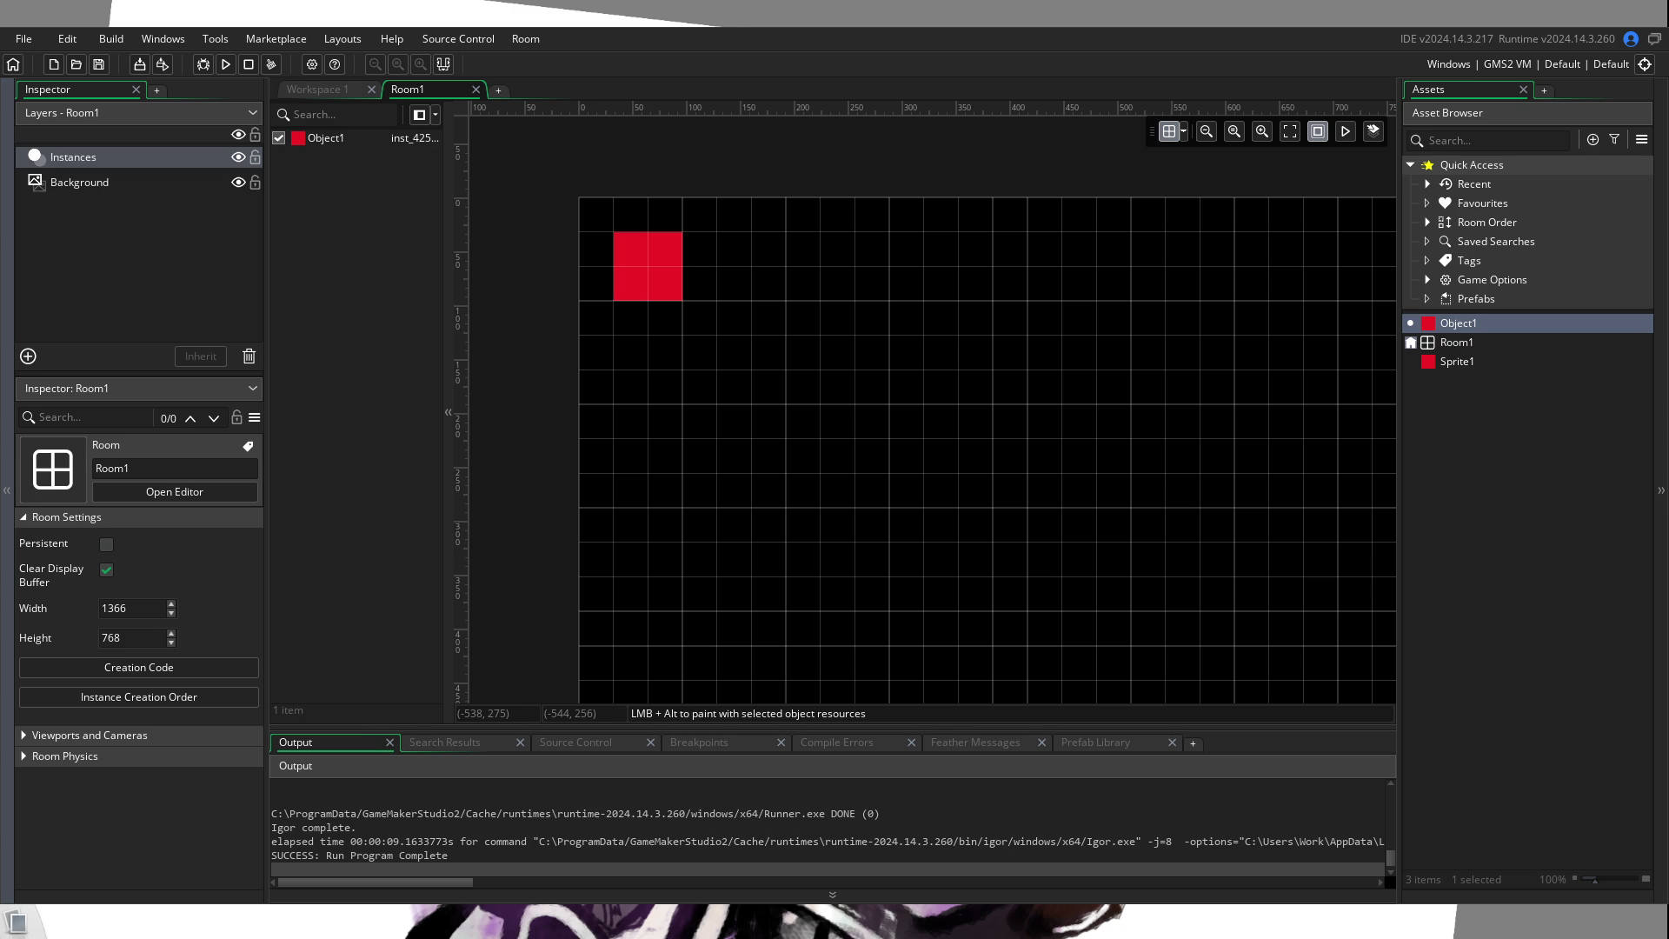
Step: Run the game, then delete the game_end() if block (lines 12–17) from Object1's Create code
click(225, 64)
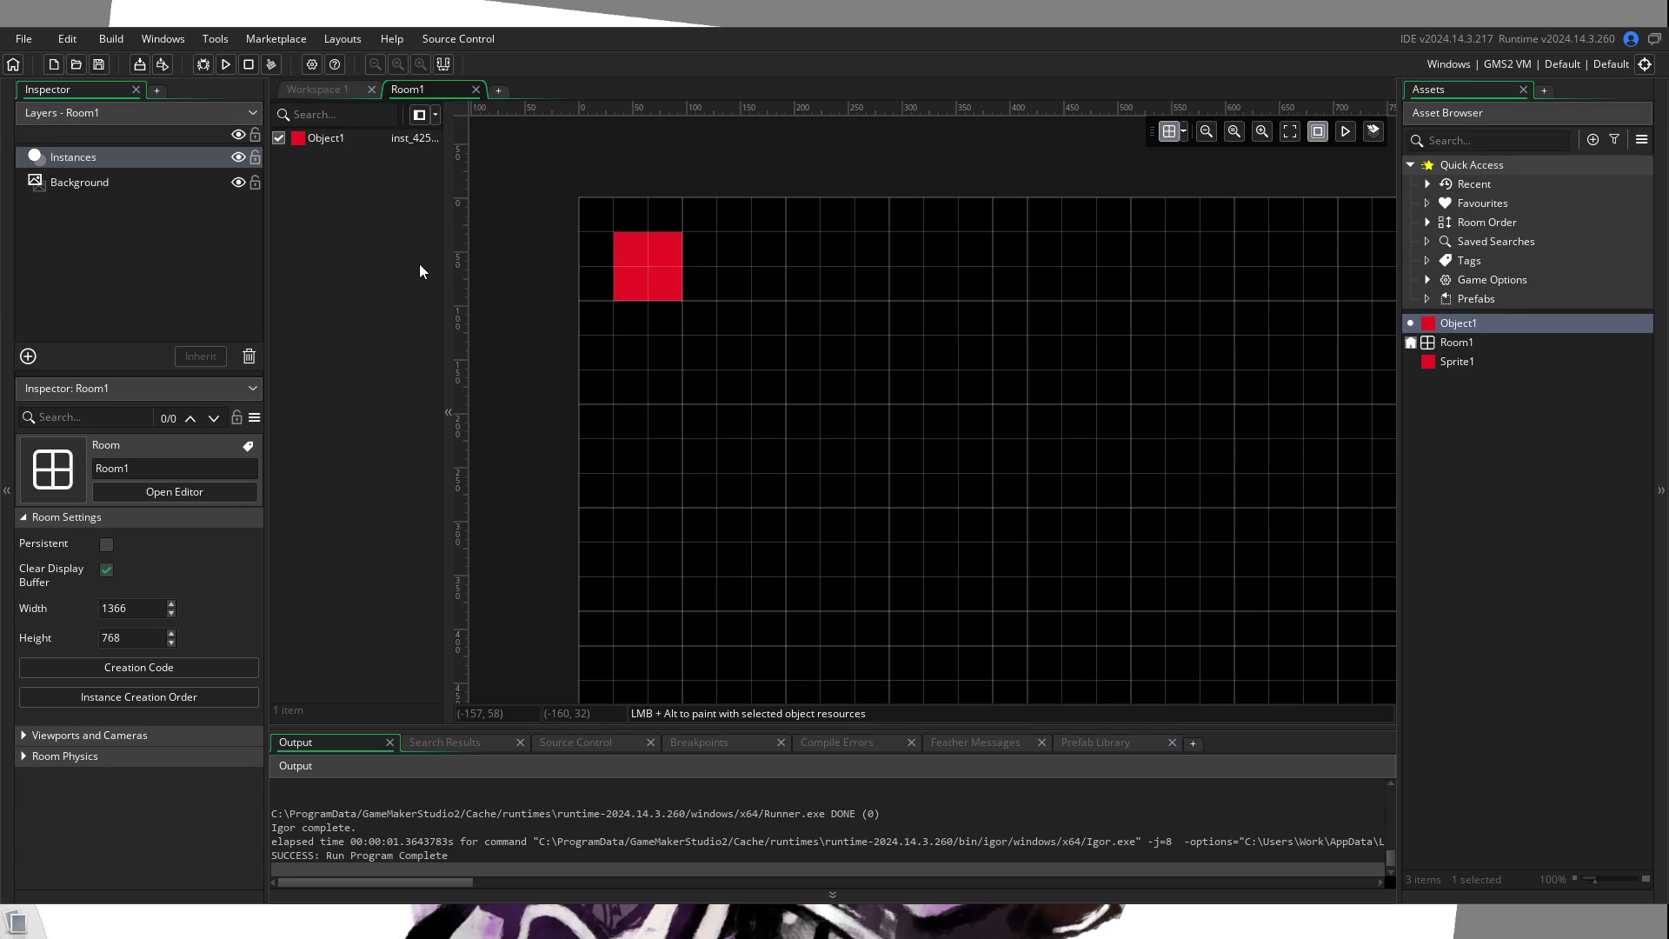
double_click(1464, 362)
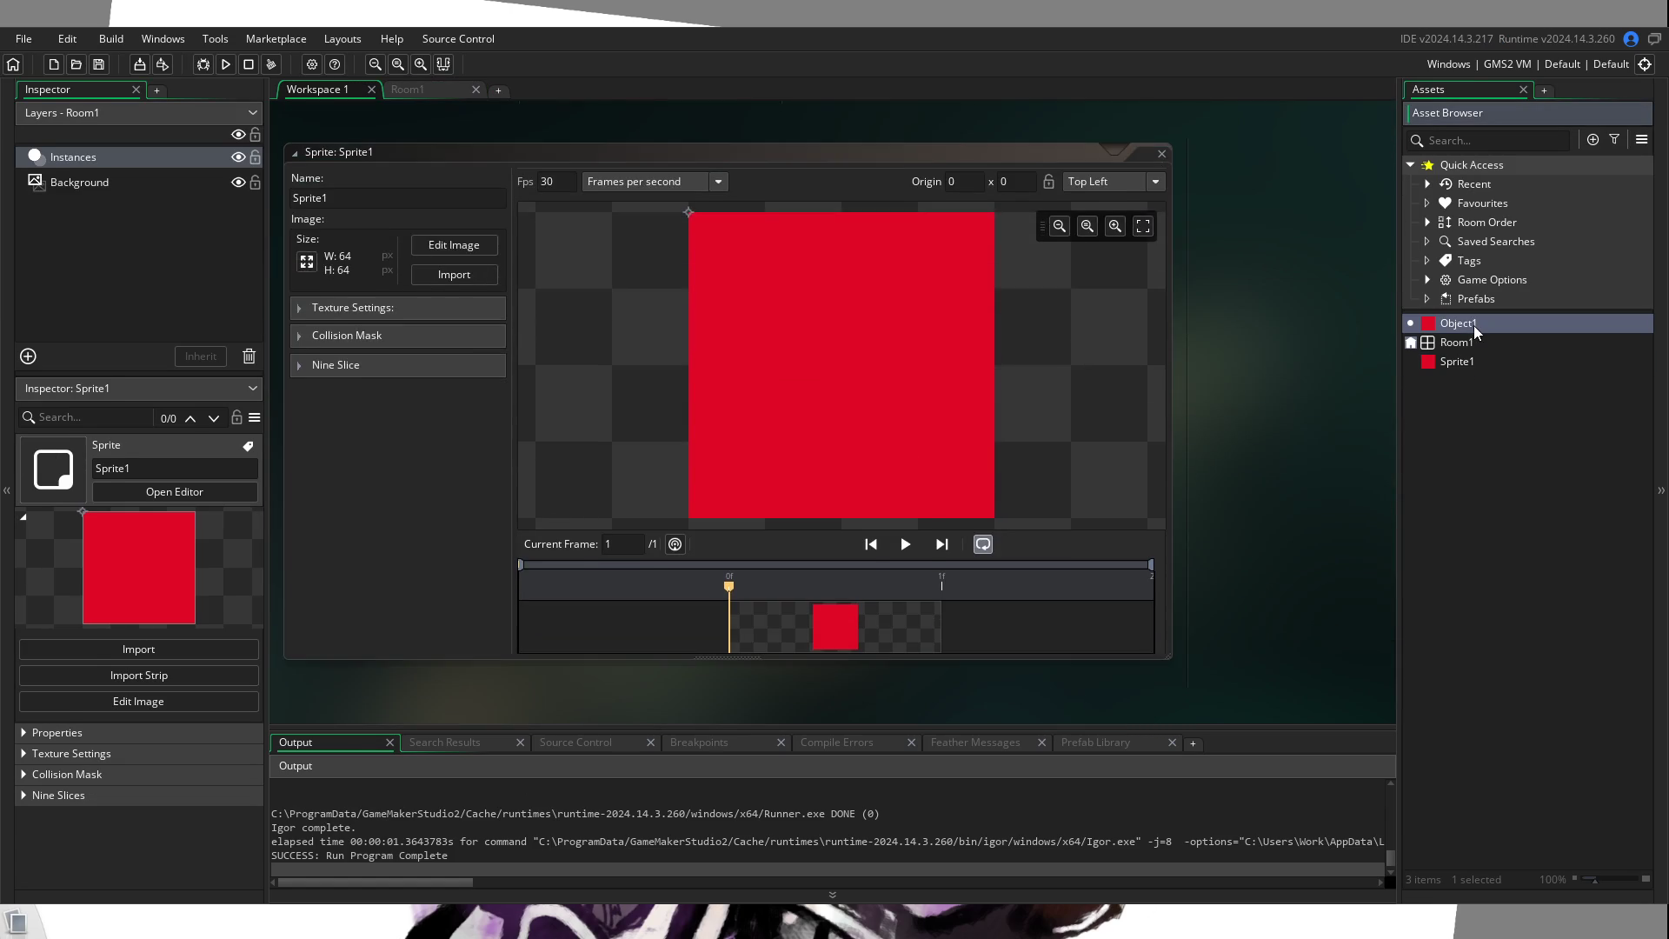
double_click(1474, 325)
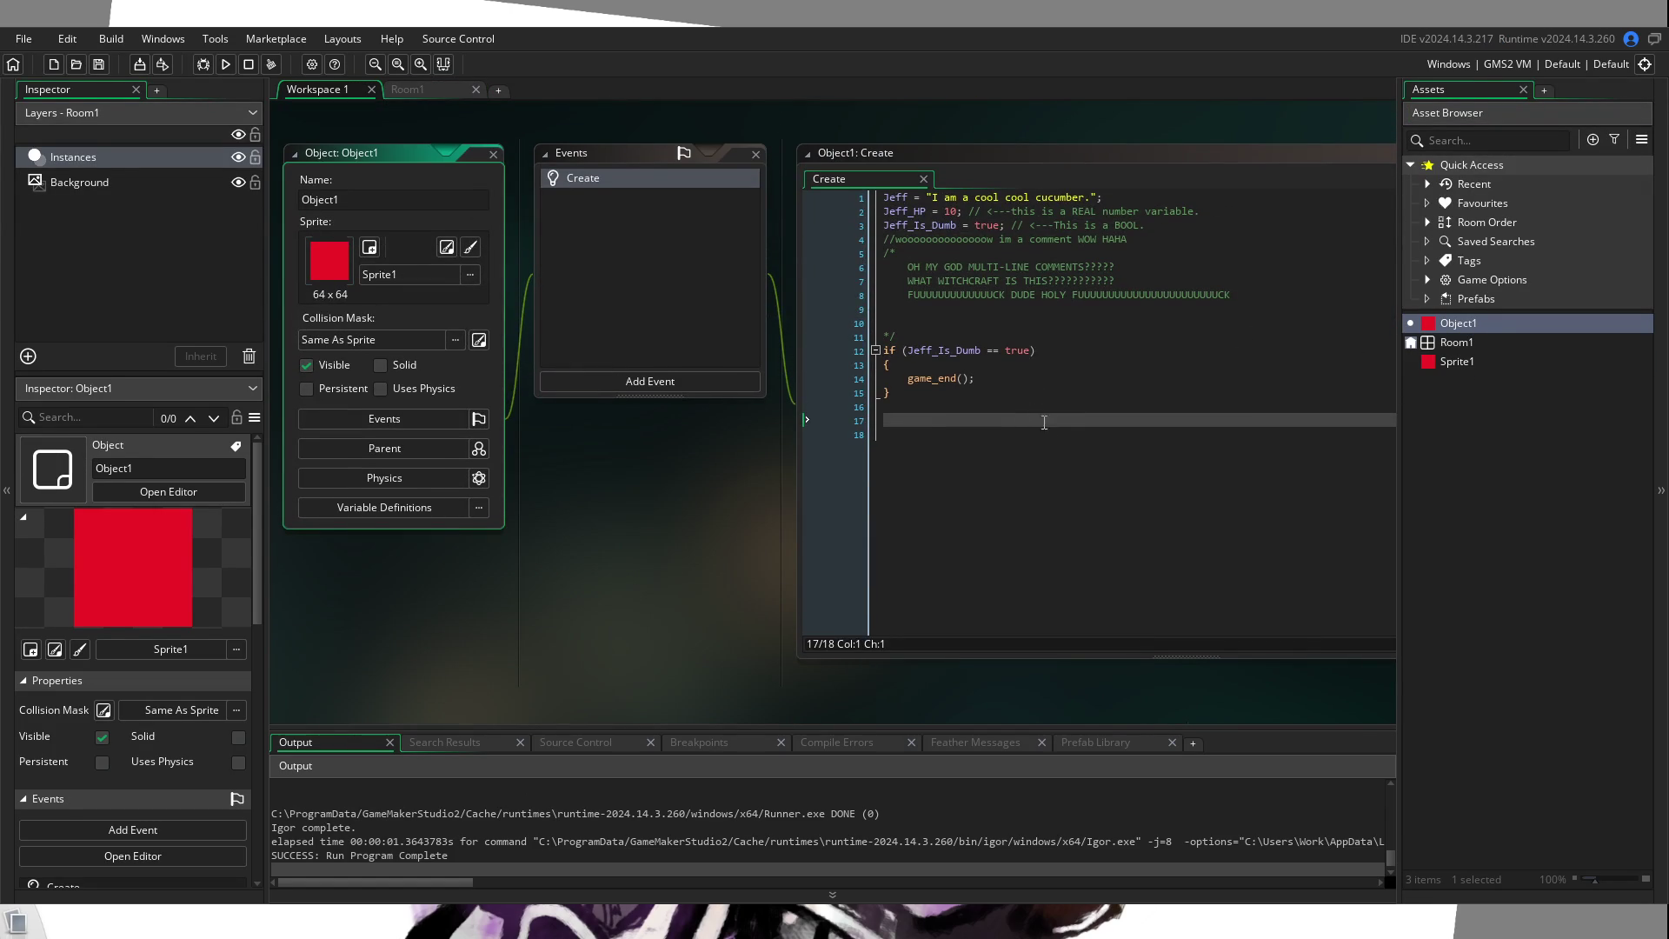
click(875, 360)
click(874, 352)
key(Delete)
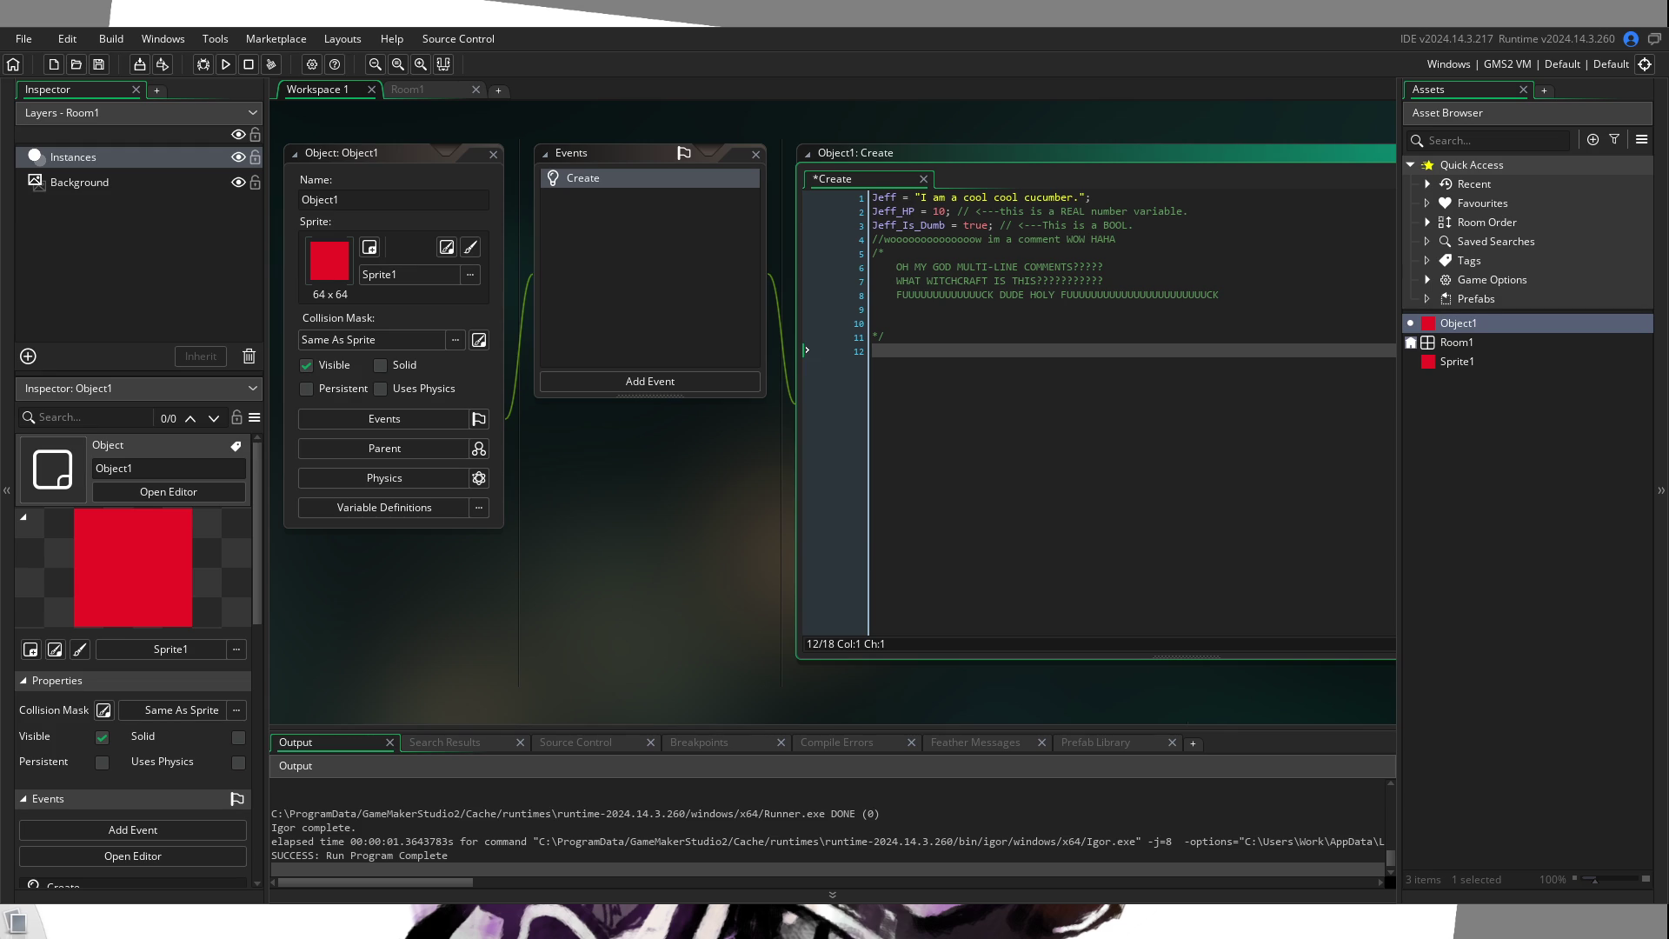
Step: Add a Step event to Object1
click(697, 383)
mouse_move(759, 453)
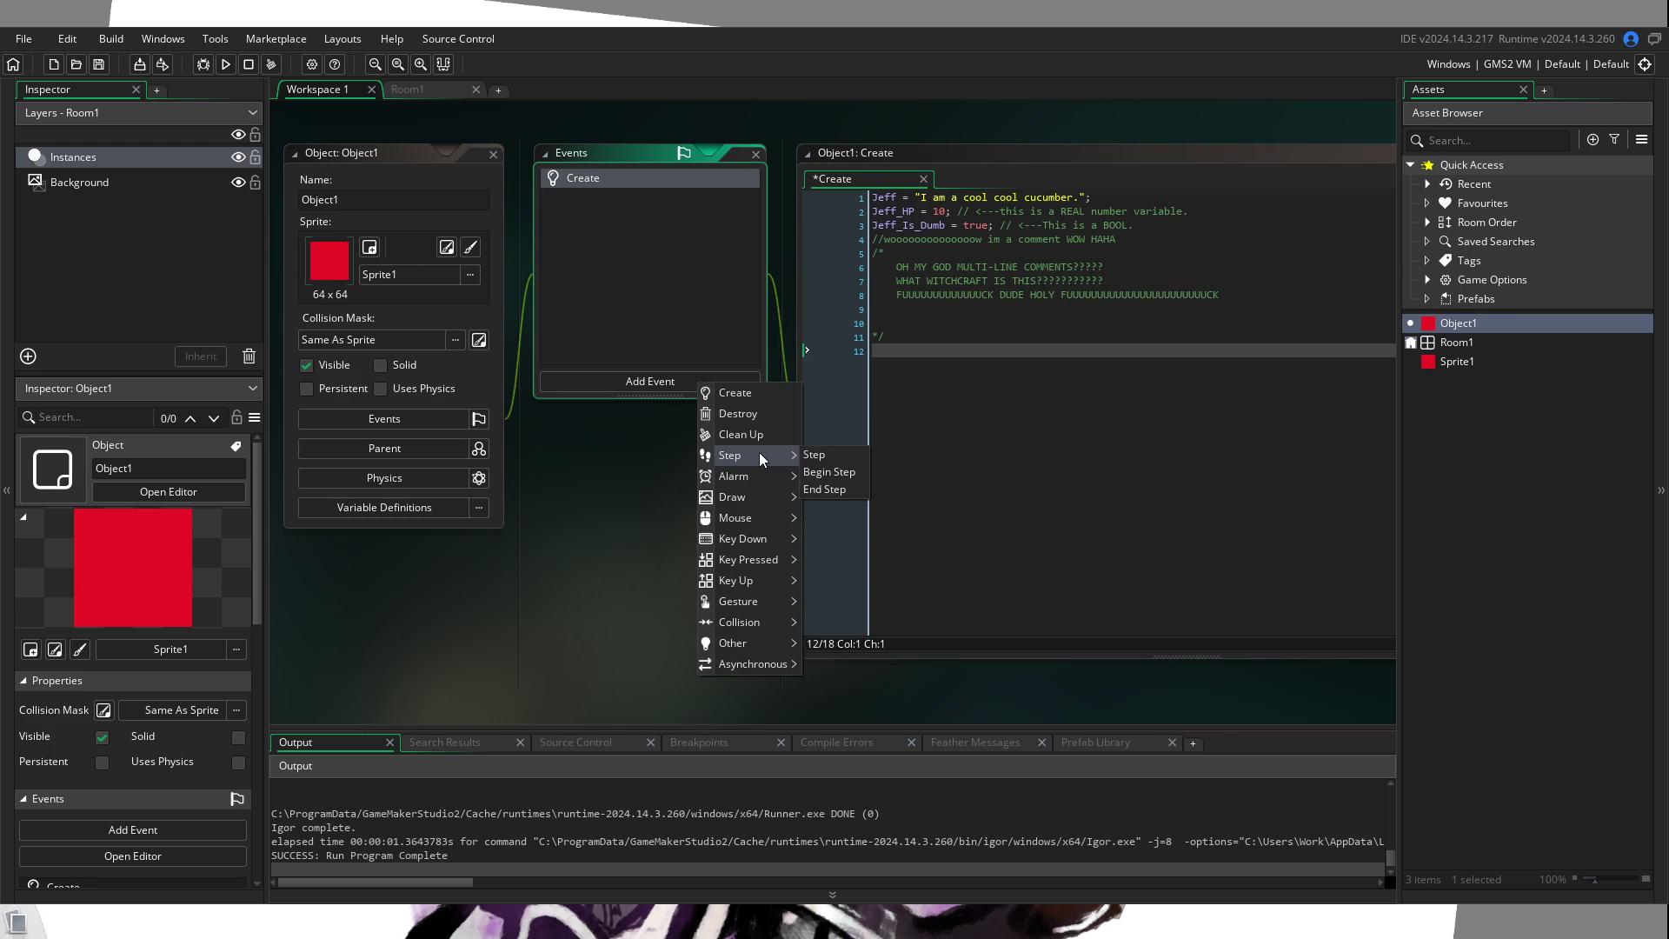
click(817, 454)
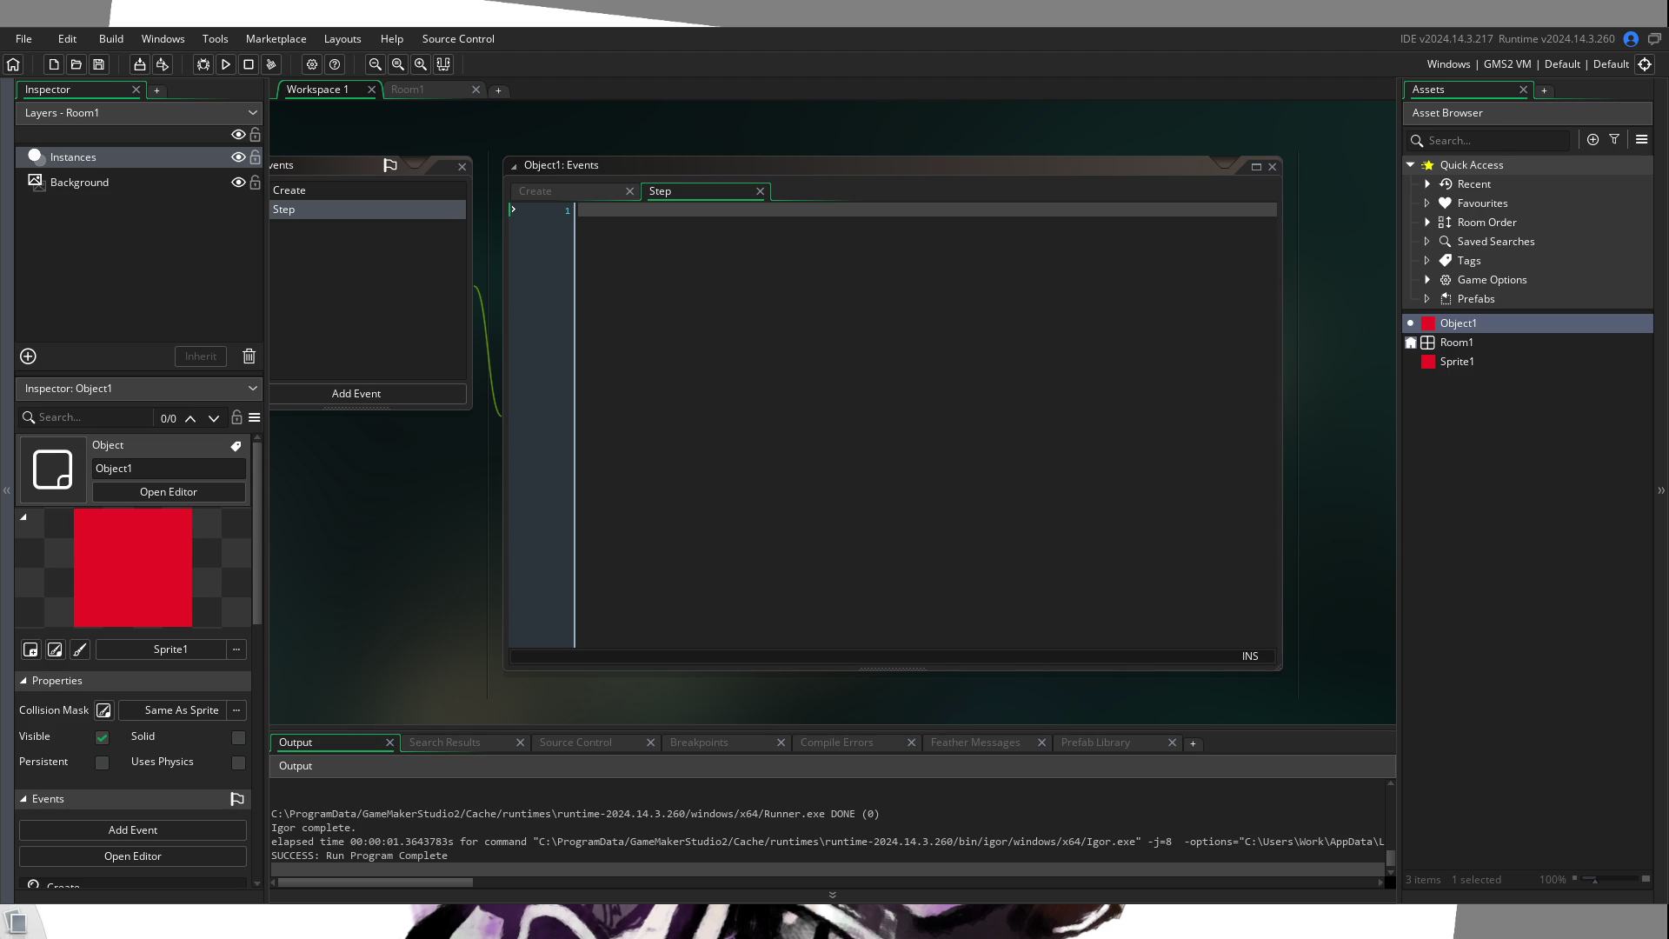
Step: Write Speed = 3 and x += Speed; in the Step event code
click(683, 236)
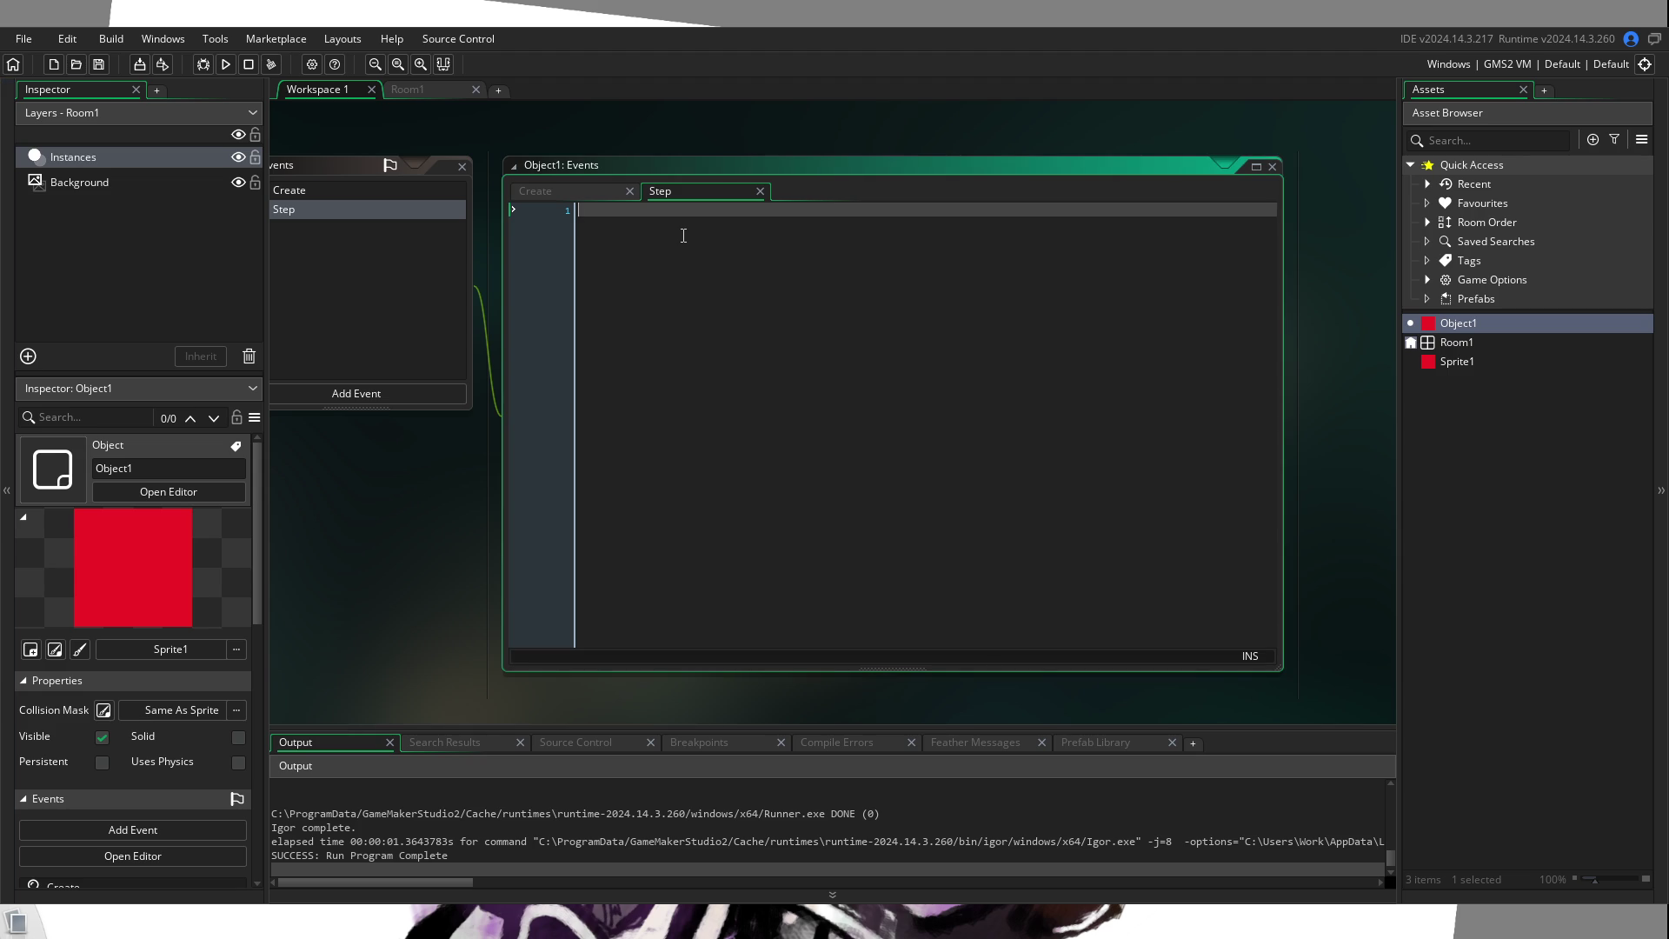
text(Speed = )
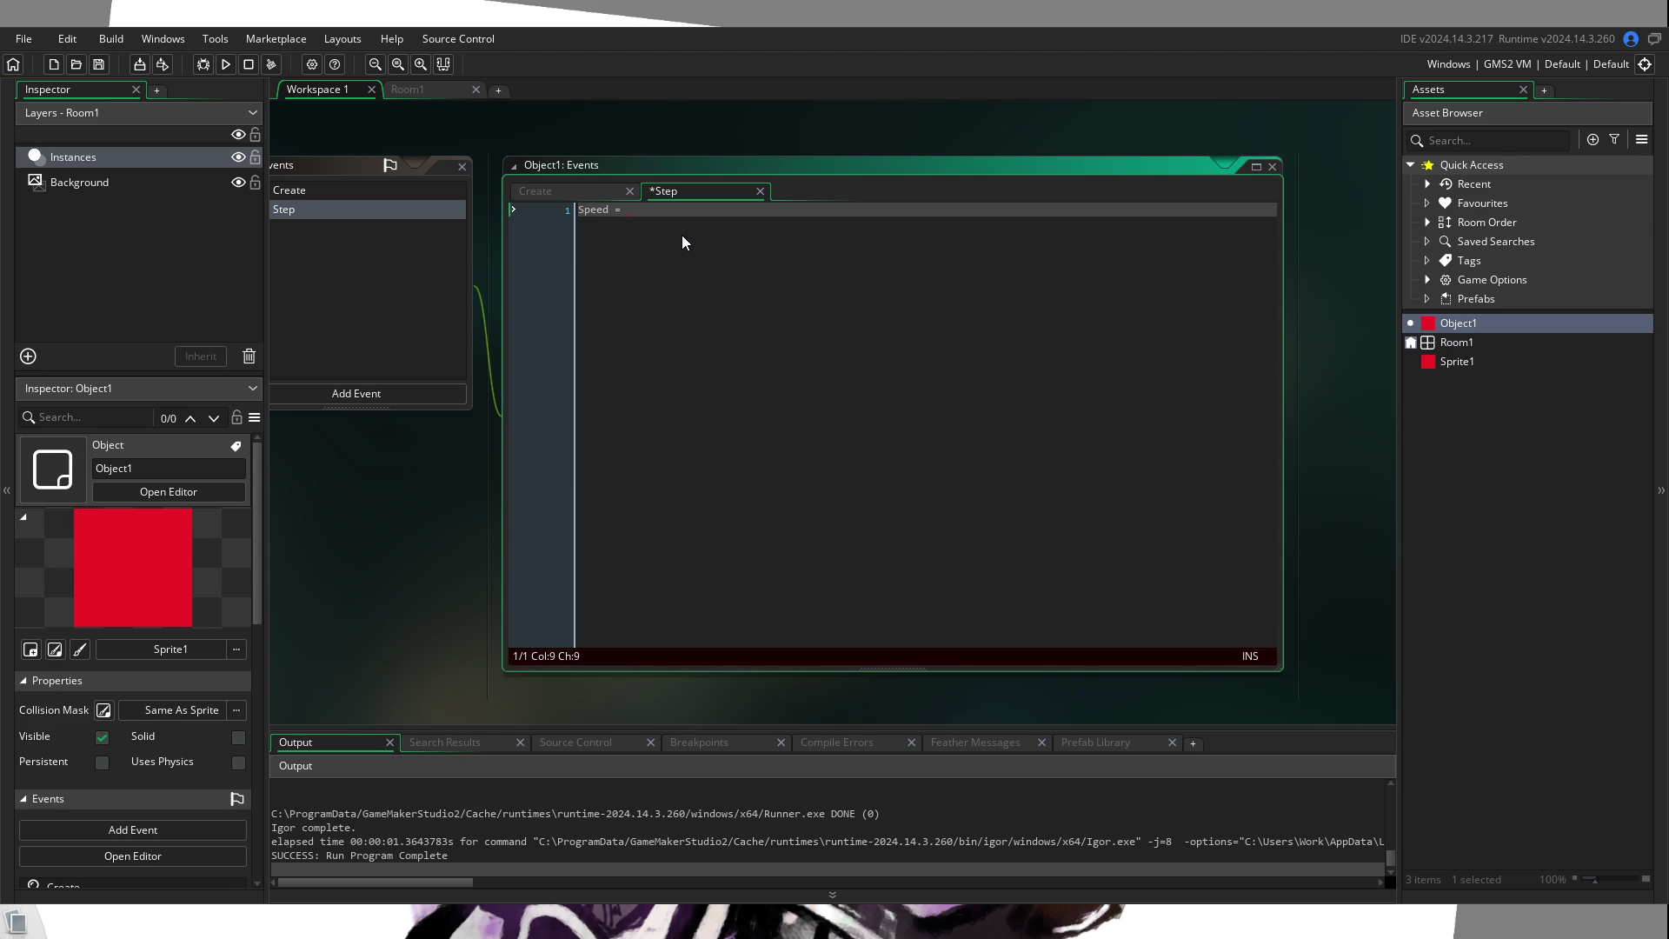
text(3)
key(Return)
key(Return)
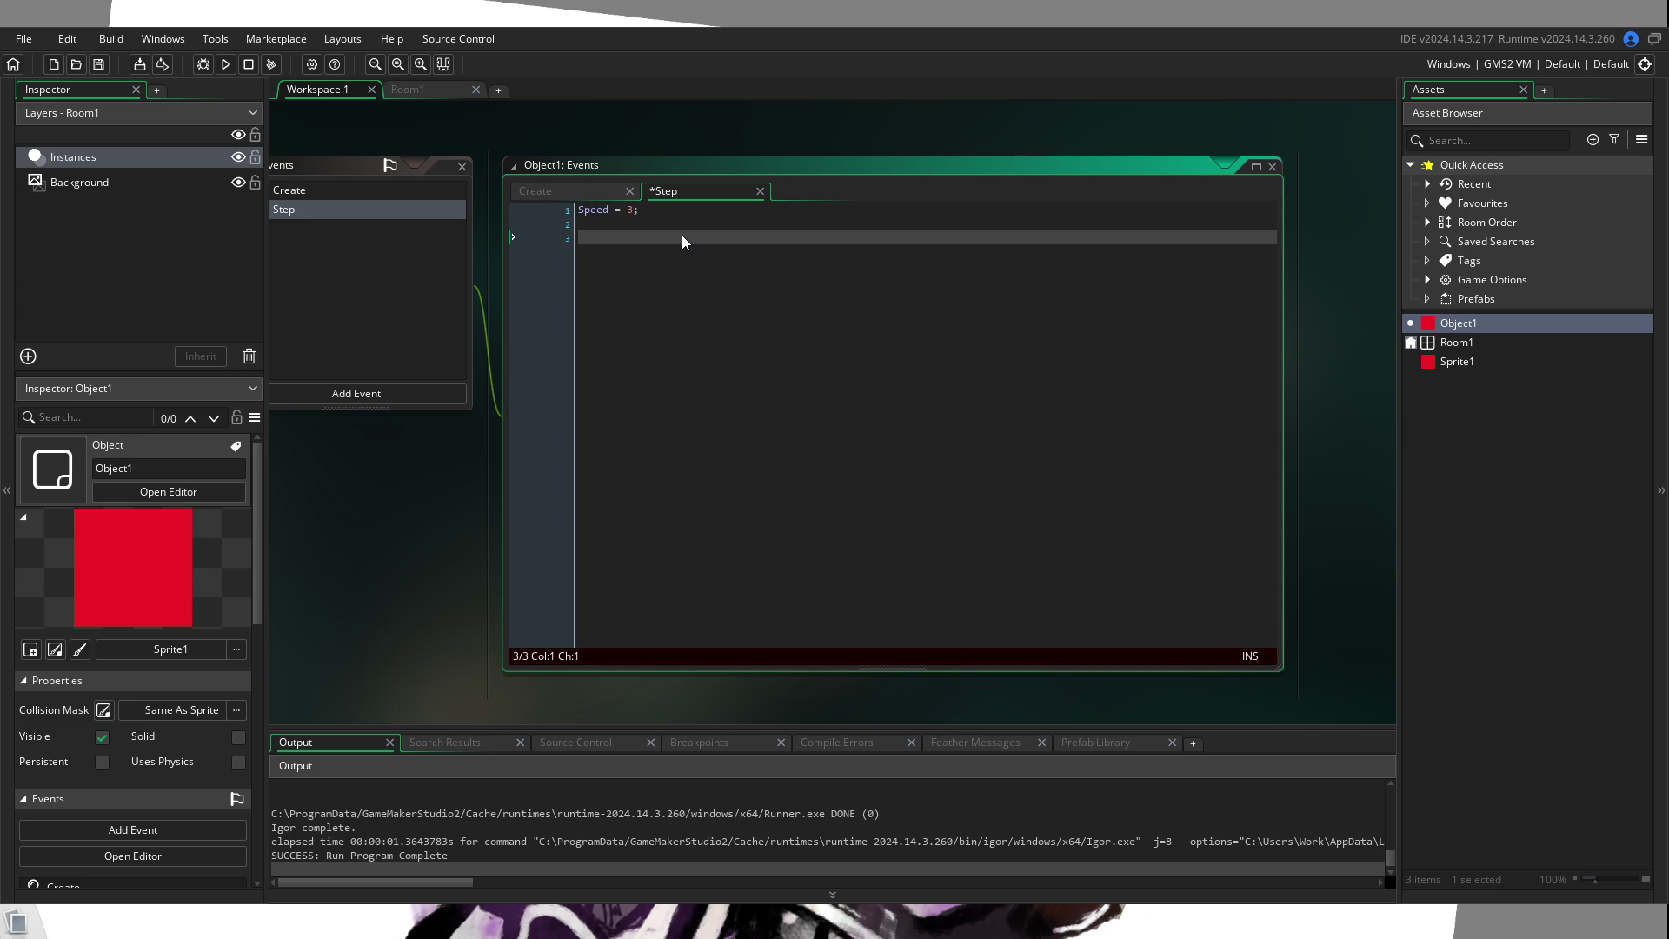
text(x += )
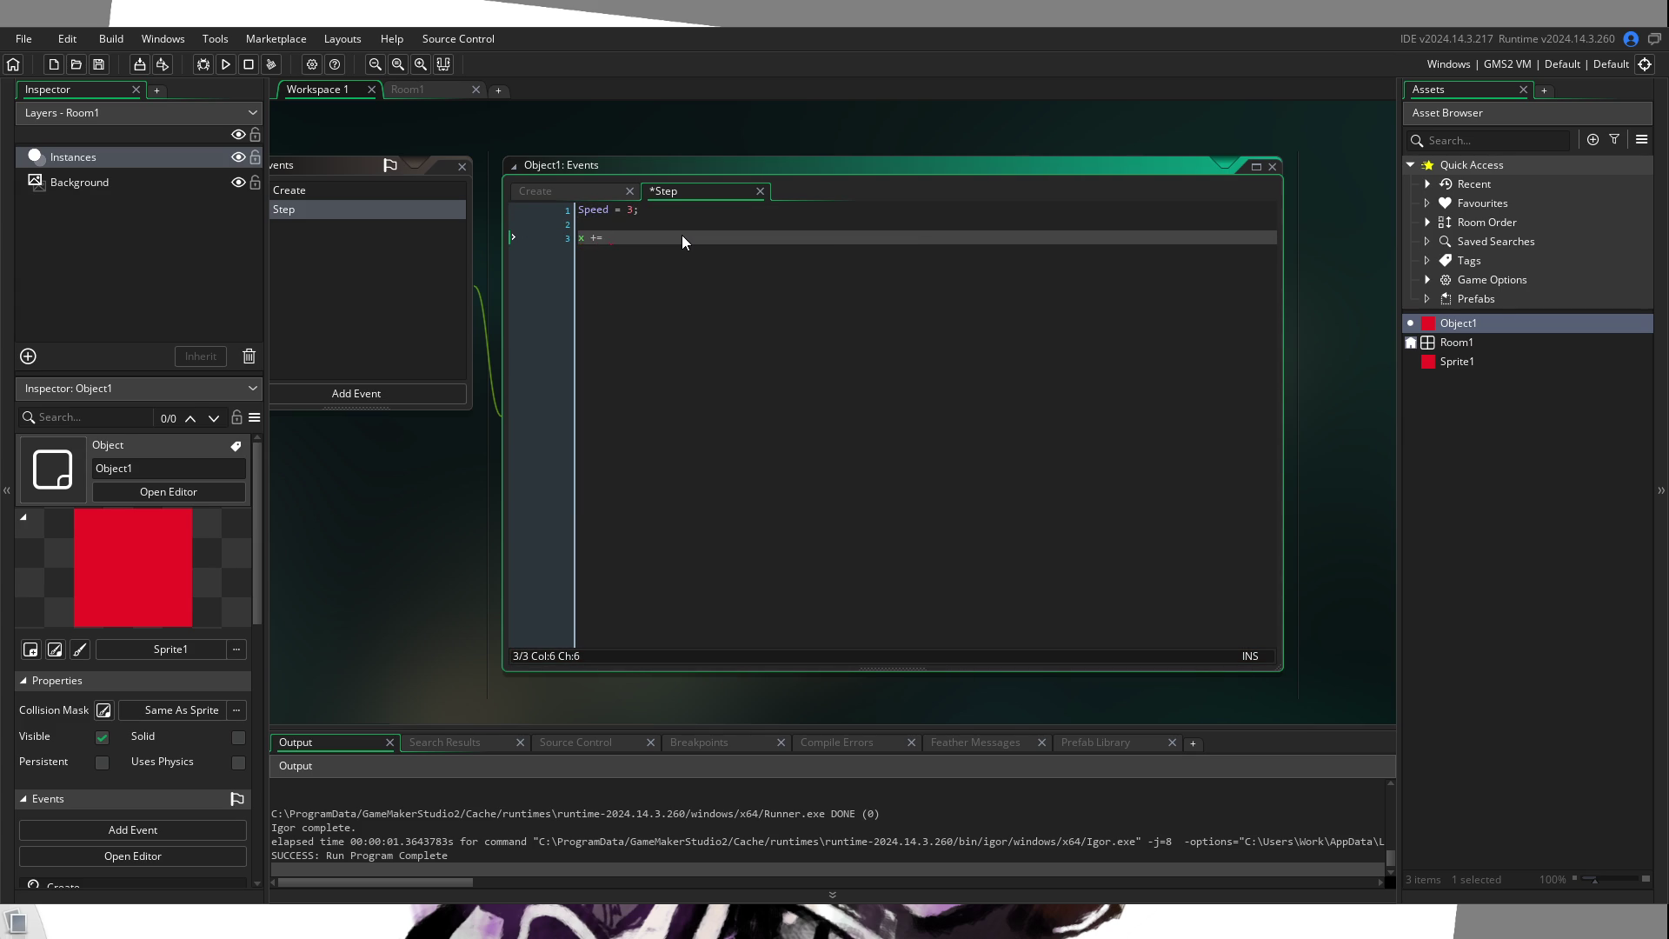
text(Speed;)
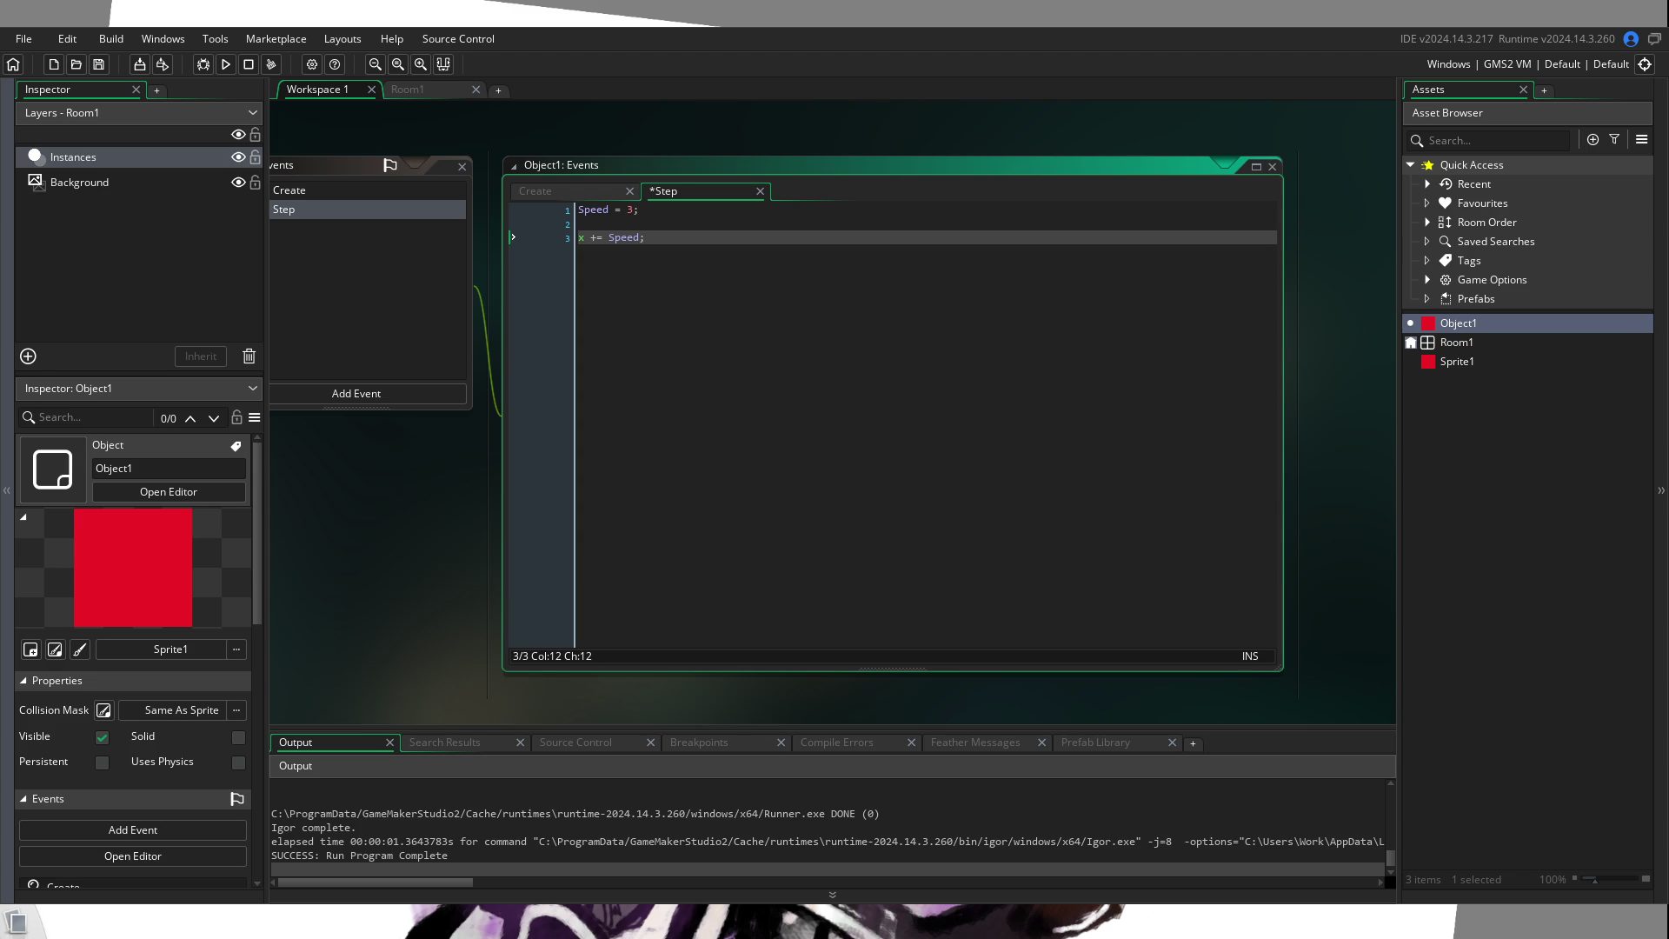
Step: Run the game to watch Object1 move right at Speed 3, then return to the Step code
click(225, 64)
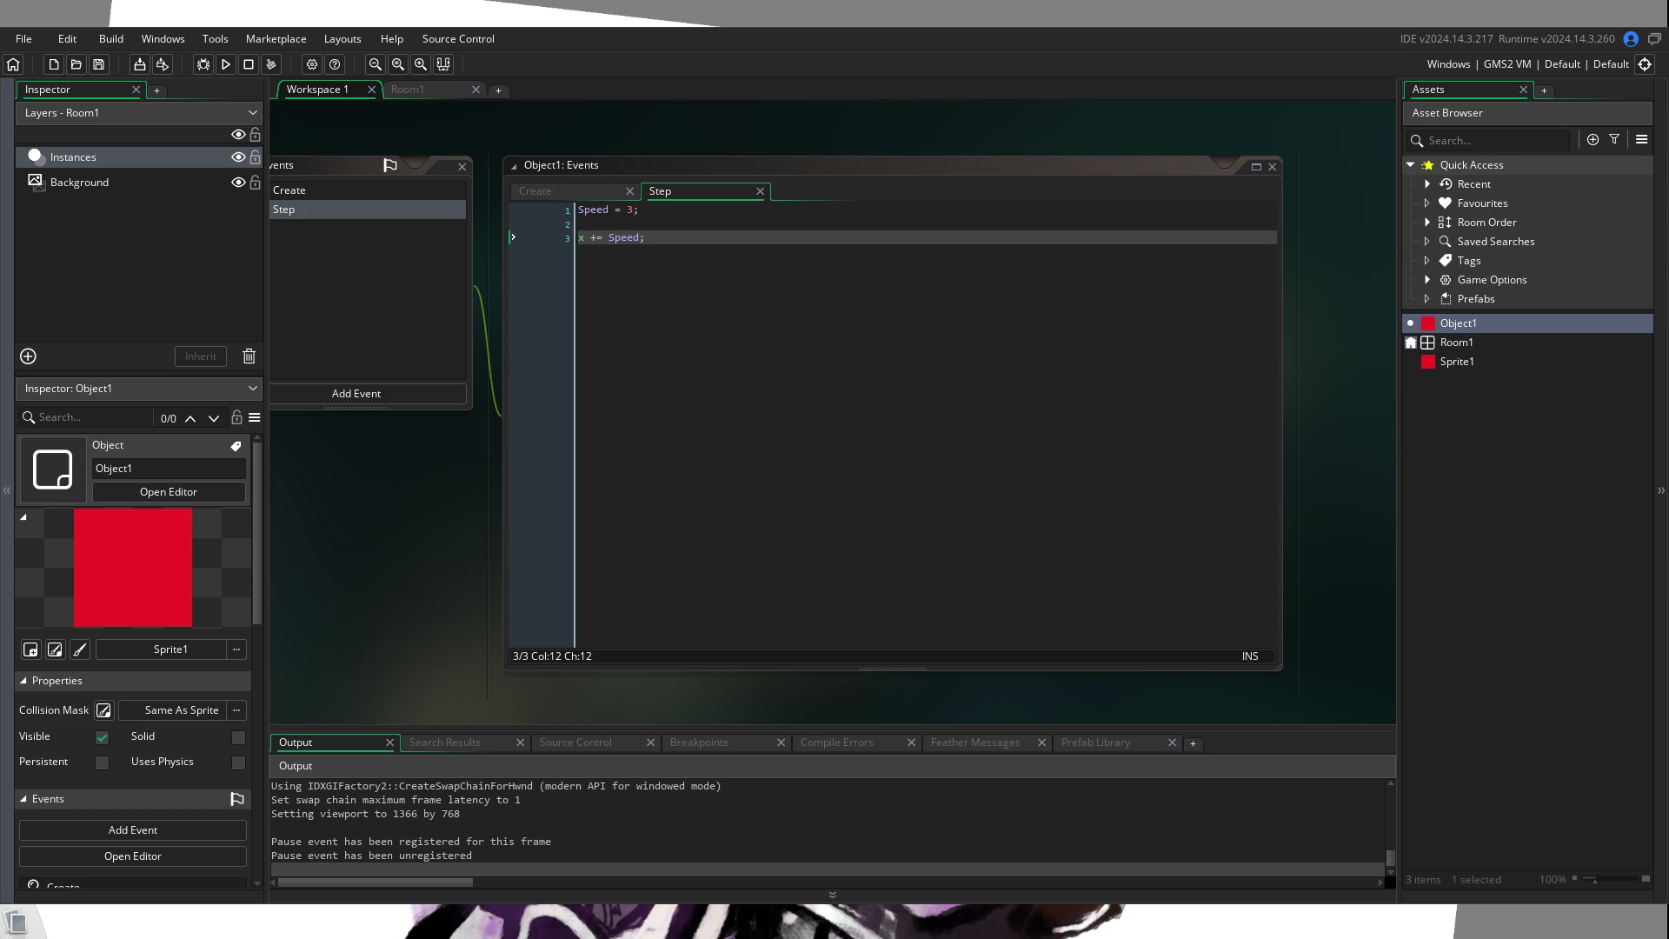
click(895, 270)
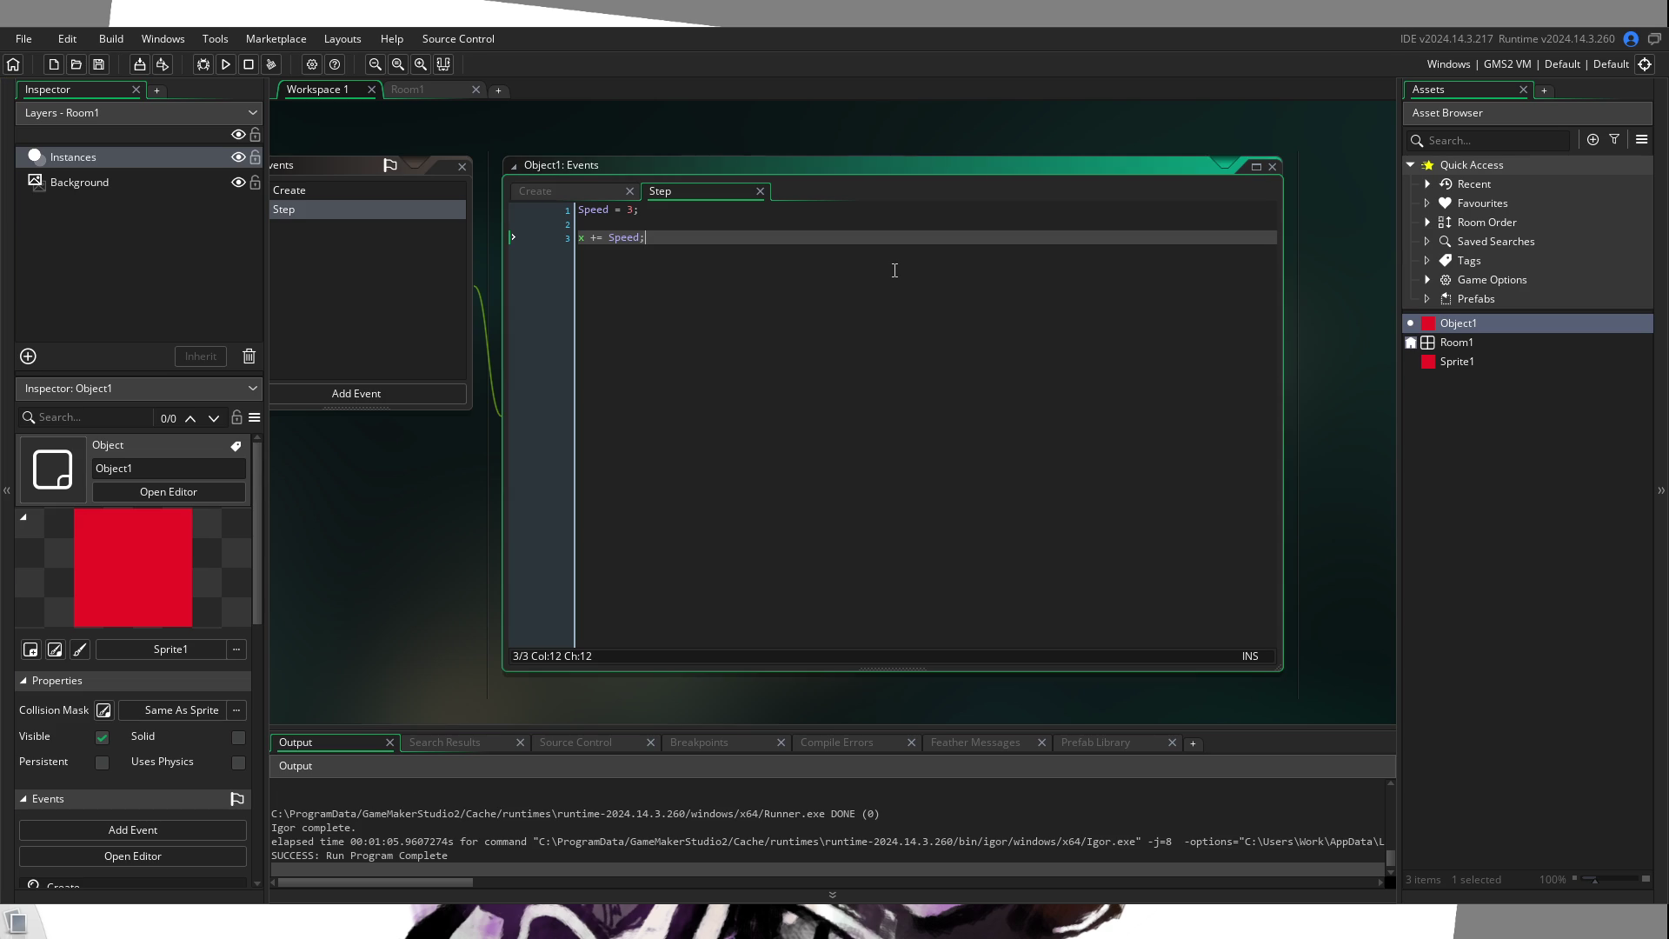
Step: Add y += speed; below the x line and run the game again
key(Return)
text(y )
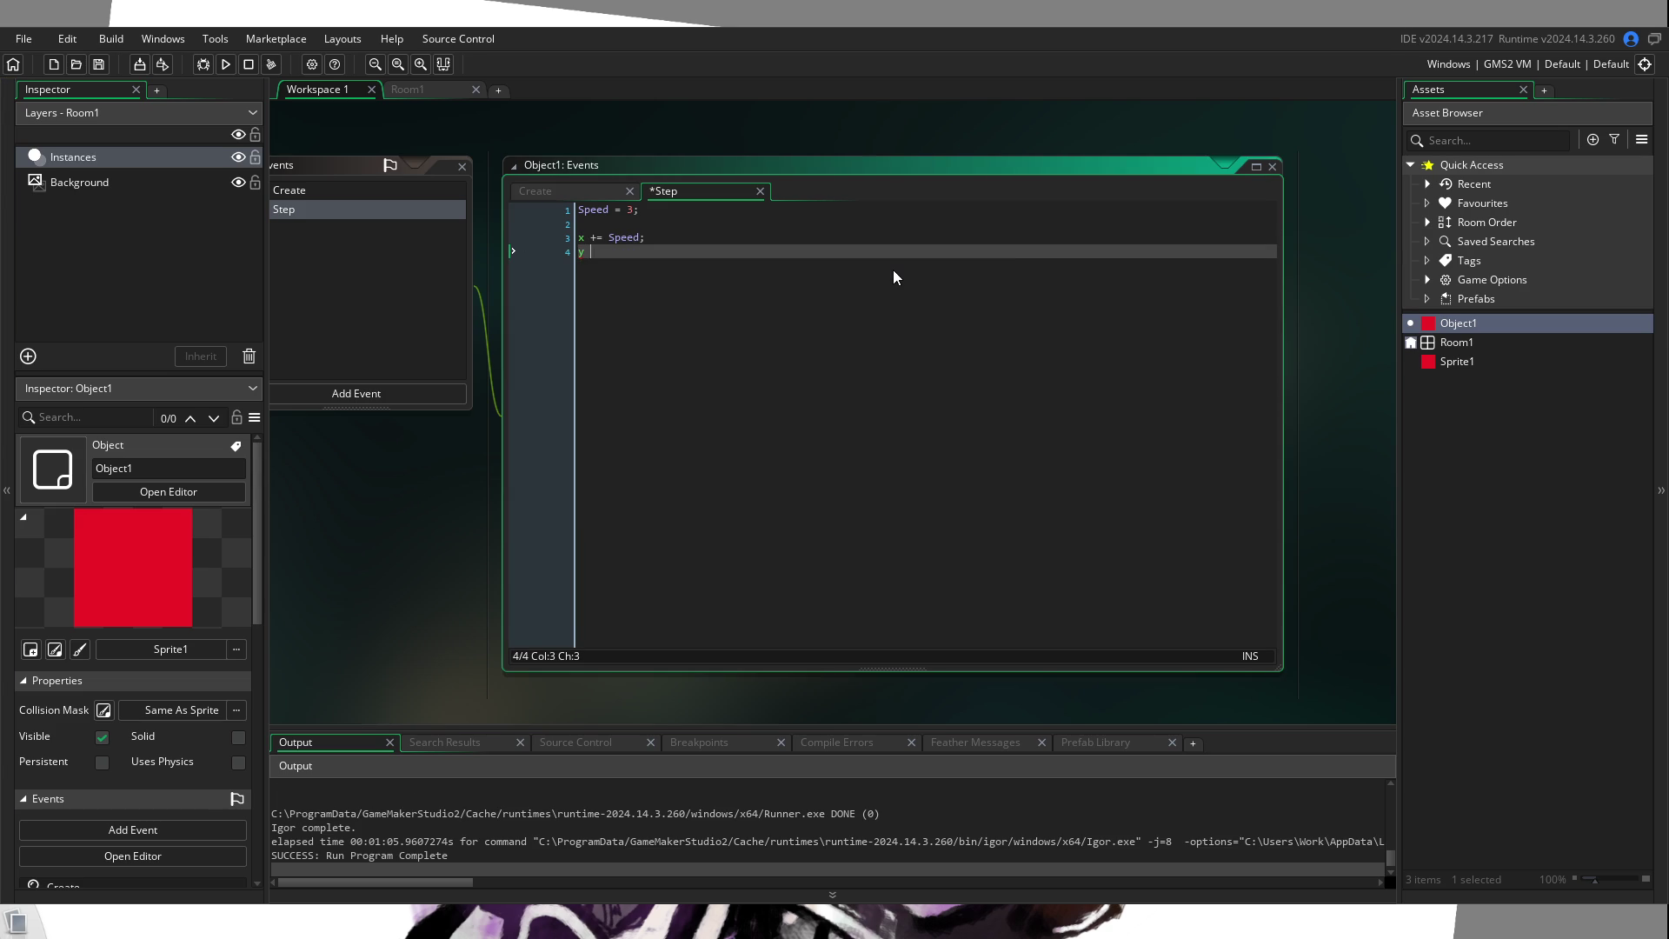
text(+= speed;)
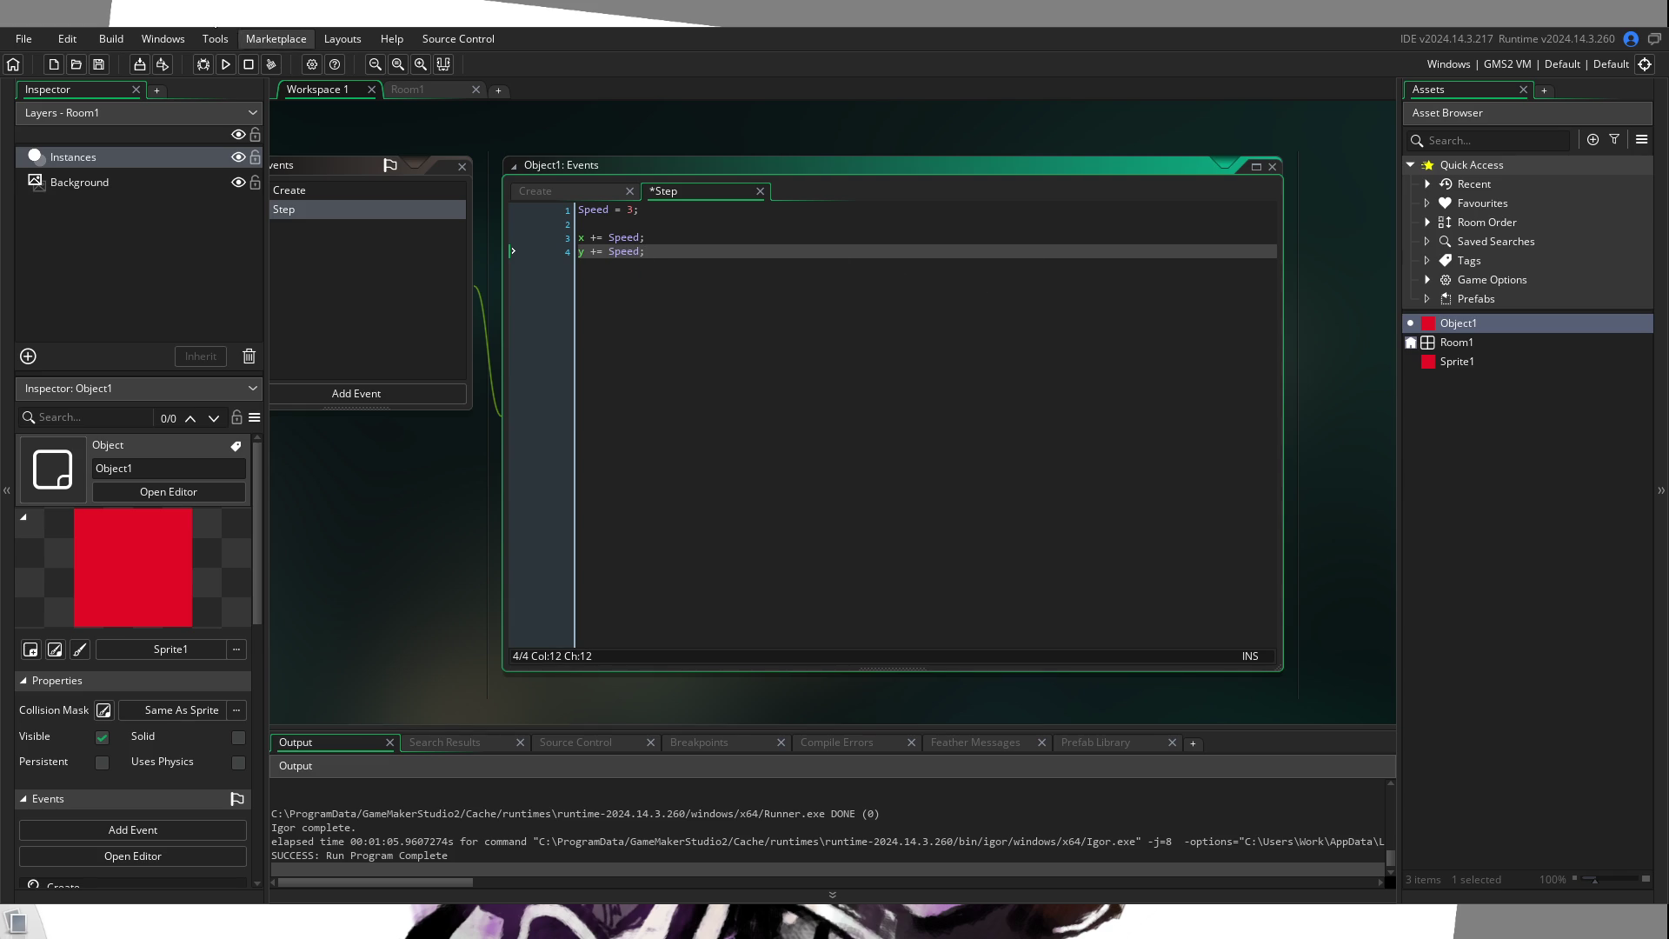
click(225, 64)
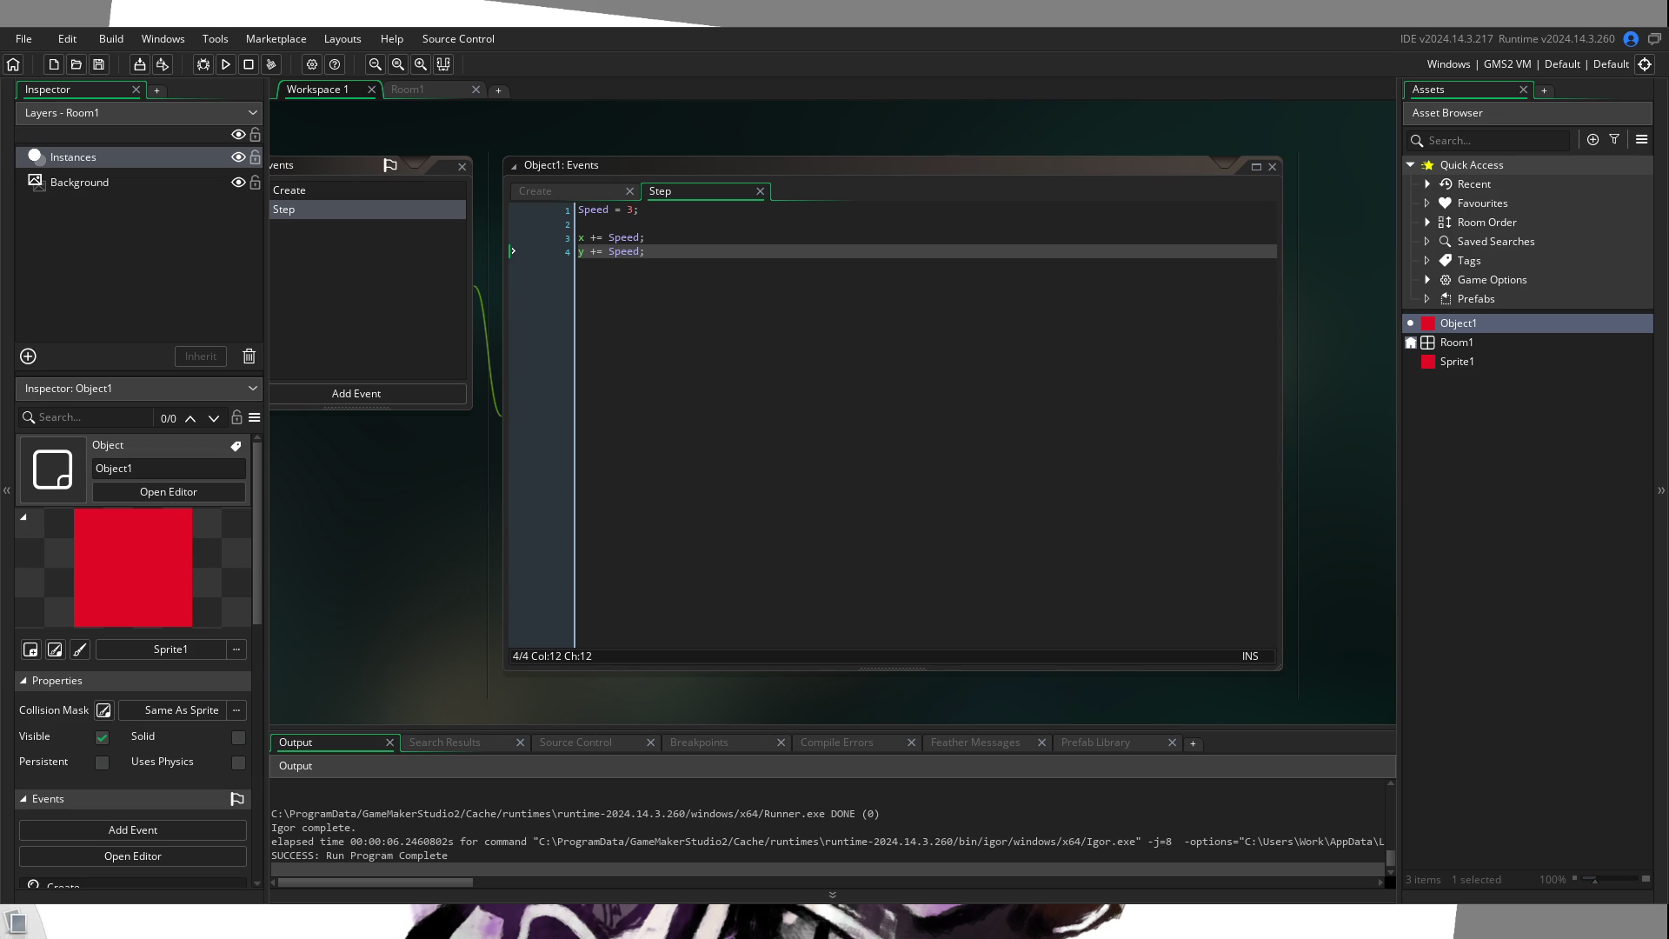
scroll(835, 418, up, 2)
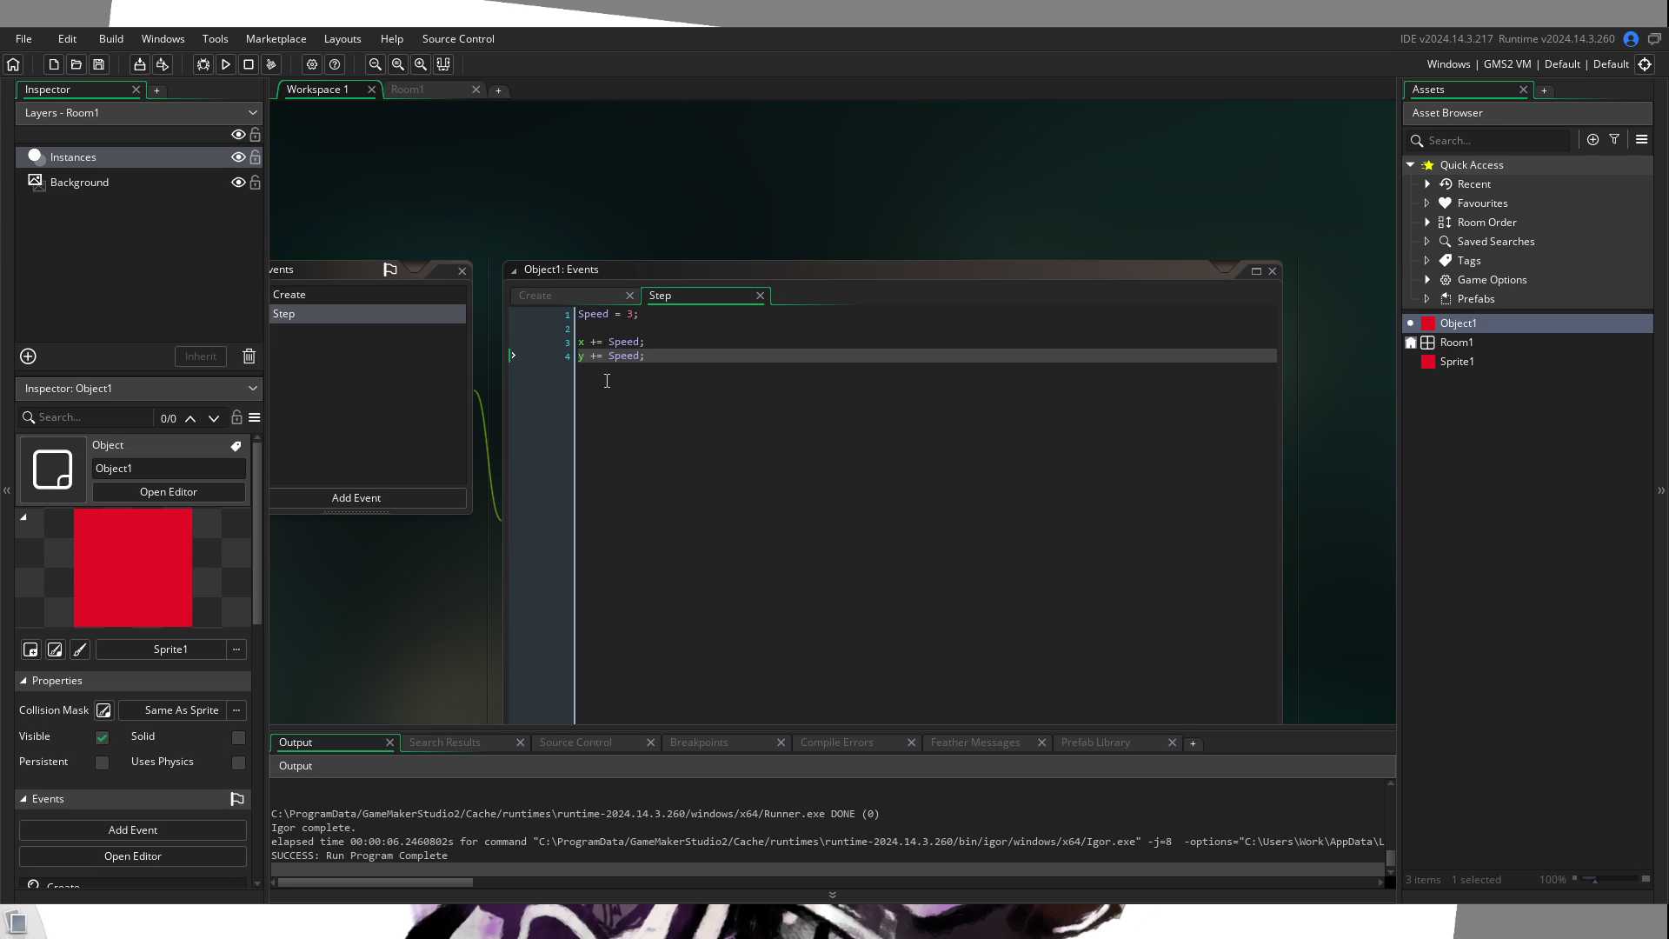
Step: Delete the x and y movement lines from the Step code
scroll(606, 381, up, 3)
drag(791, 406, 483, 291)
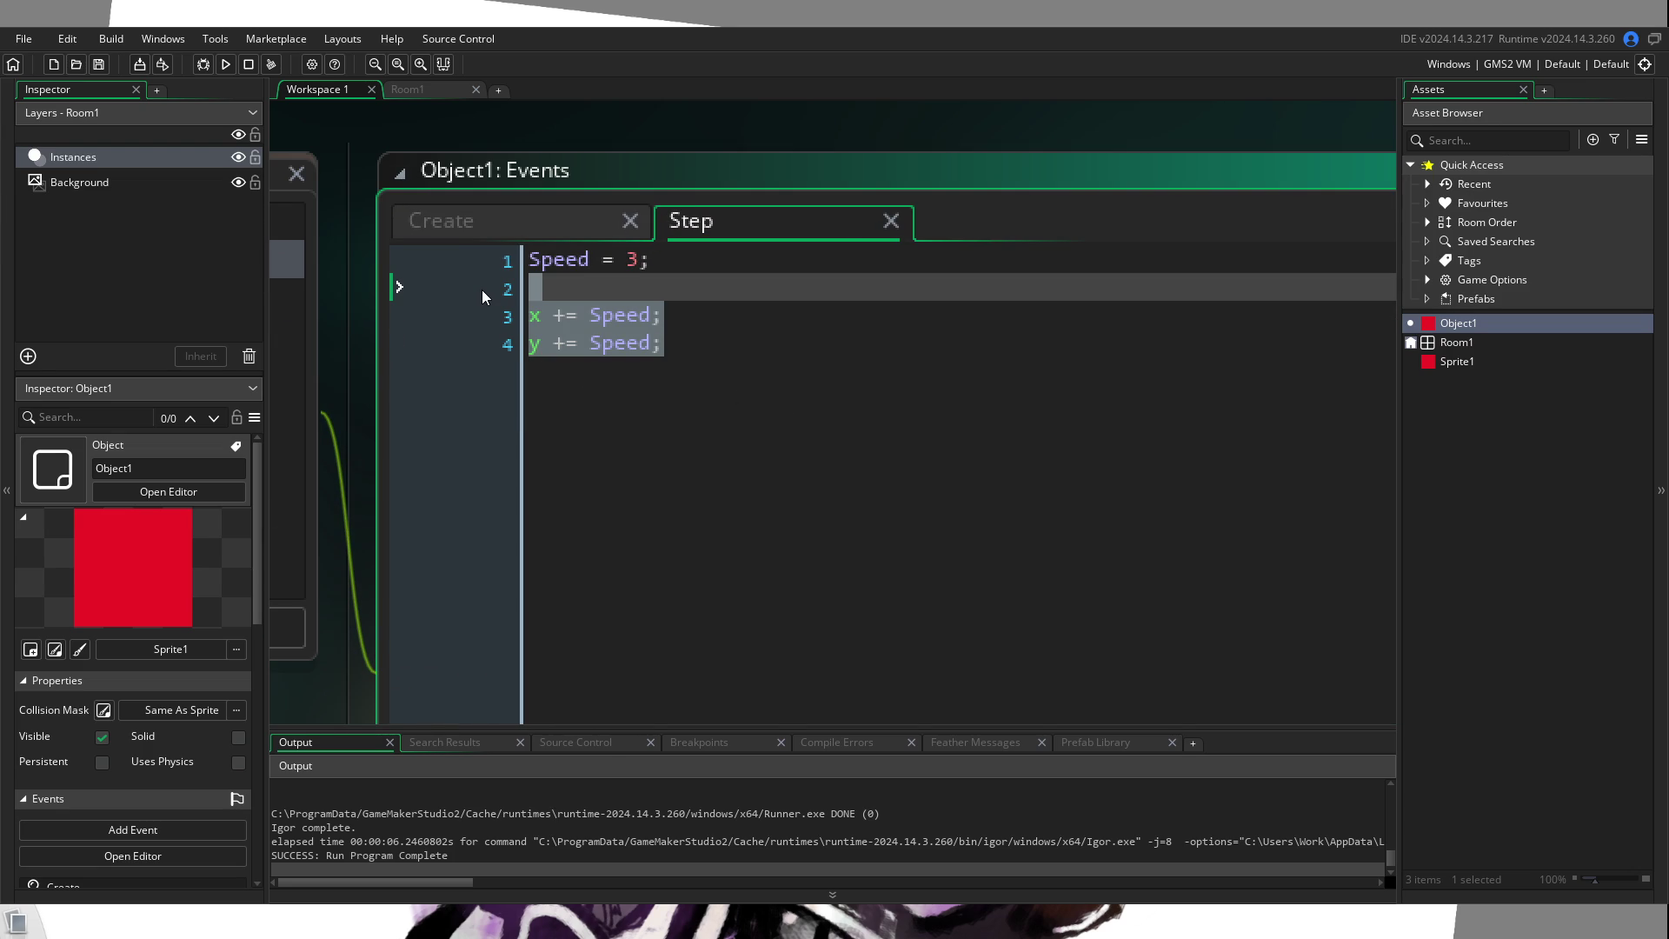
key(BackSpace)
key(Return)
Step: Write if keyboard_check(ord("W")) { y -= Speed; } on line 3
text(if keyboard_)
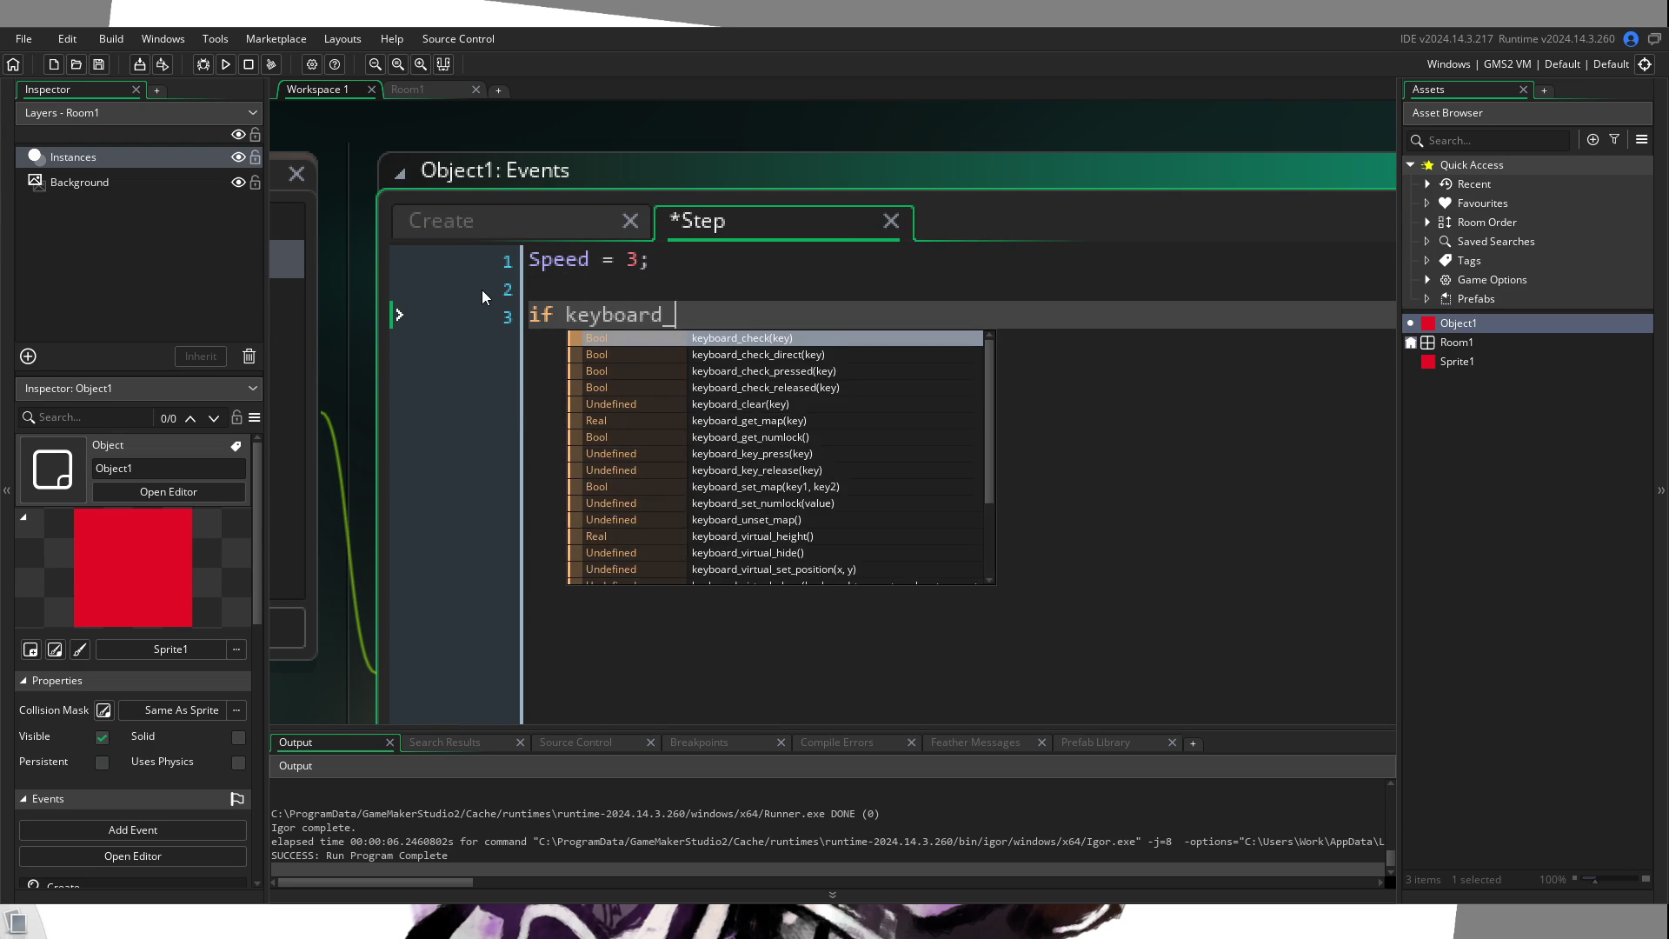
text(check()
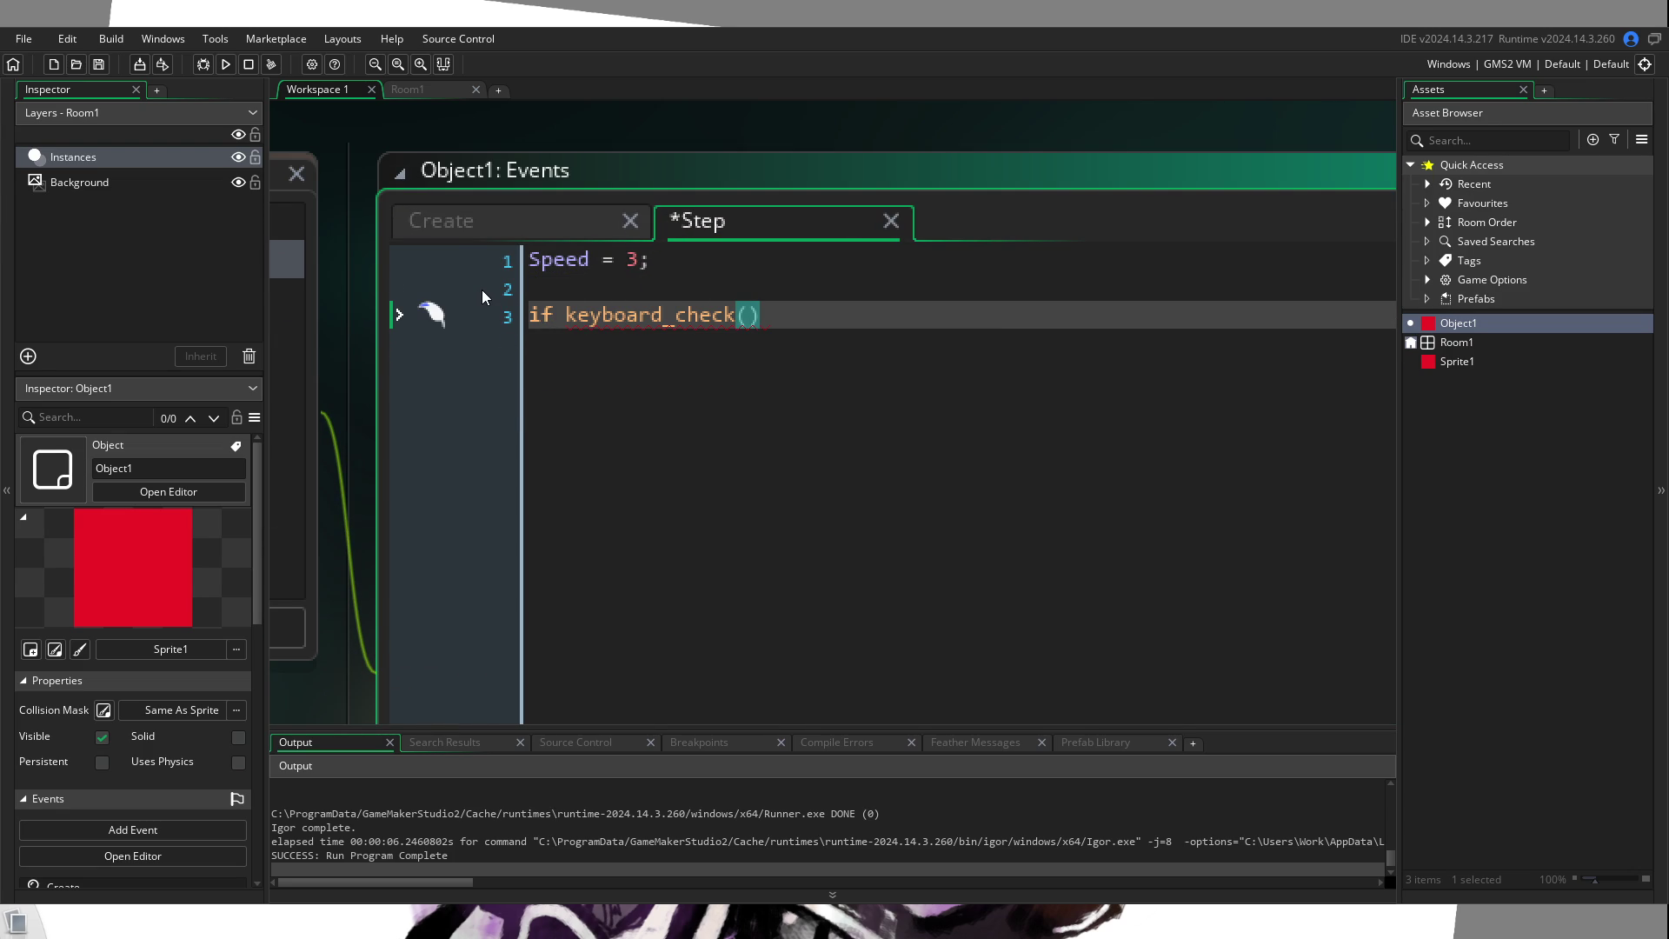
text(ord)
text(()
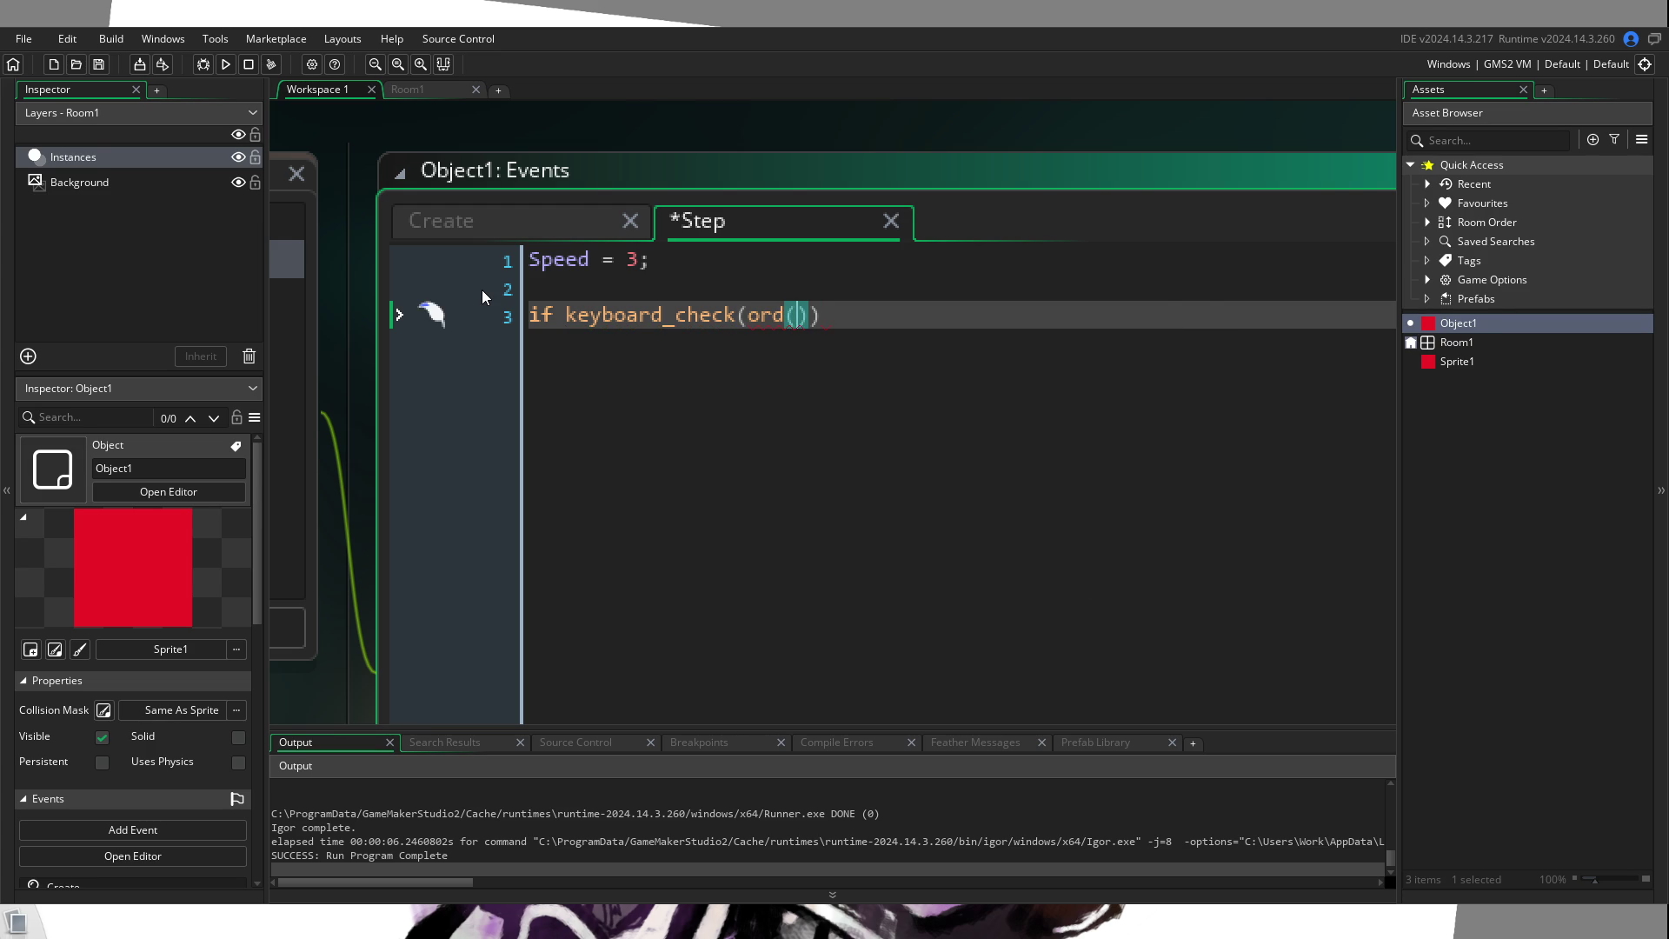
text("W")
key(Right)
key(Right)
text({)
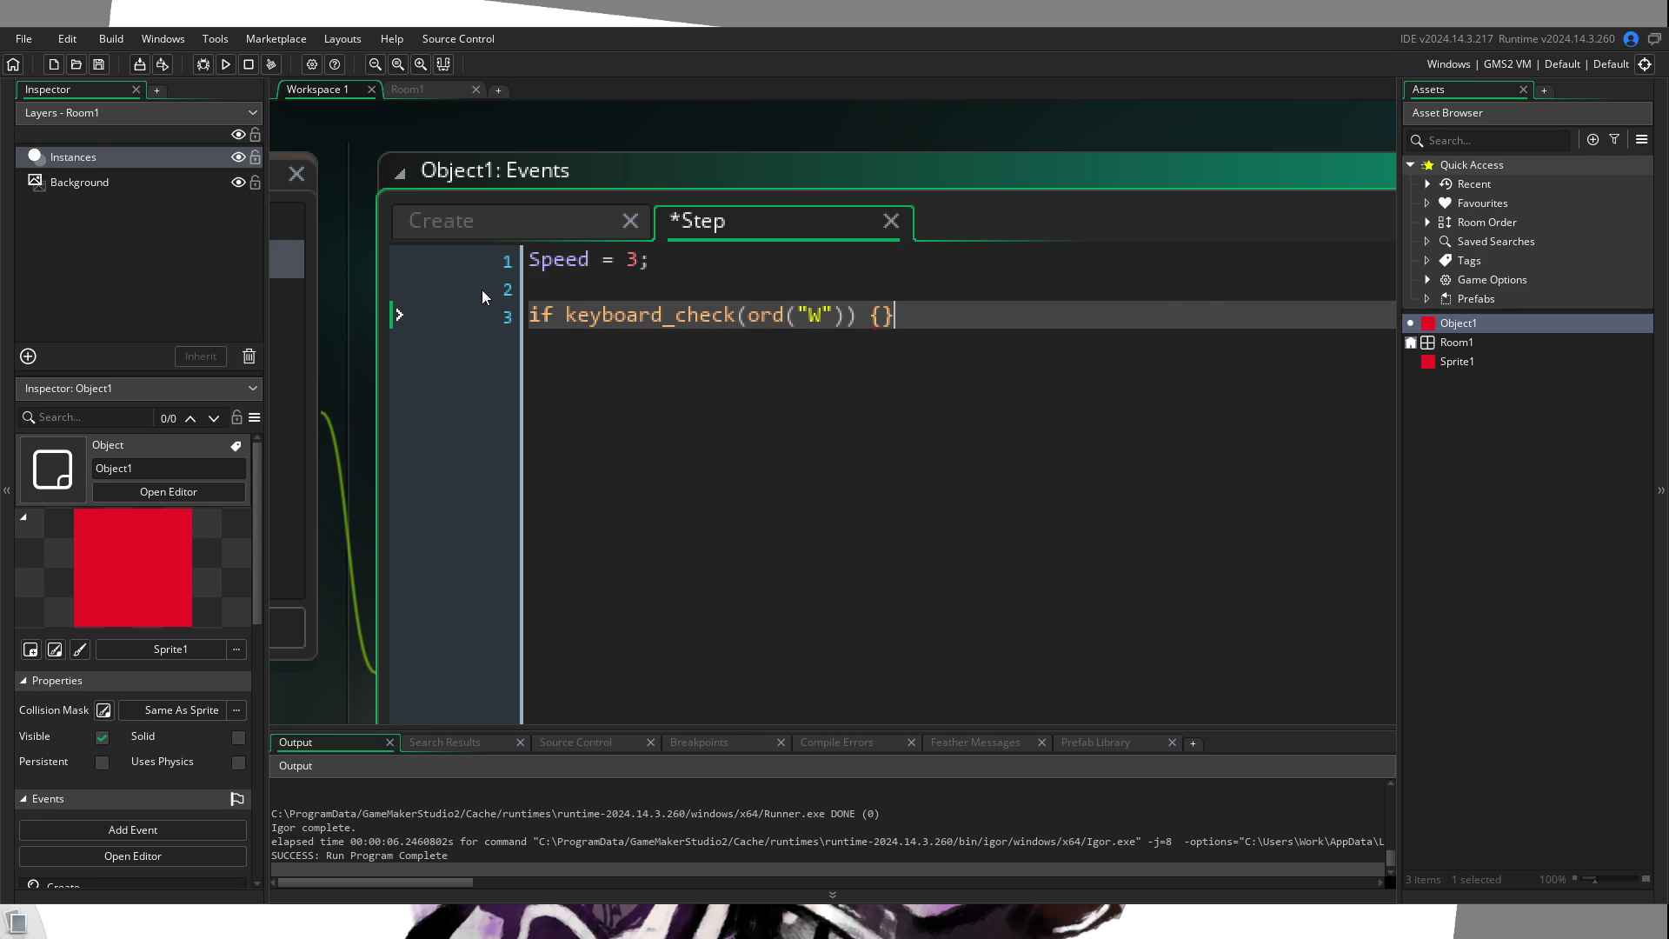
key(Tab)
key(Tab)
key(Left)
text(y)
text(-= )
text(Speed;)
key(End)
text(;)
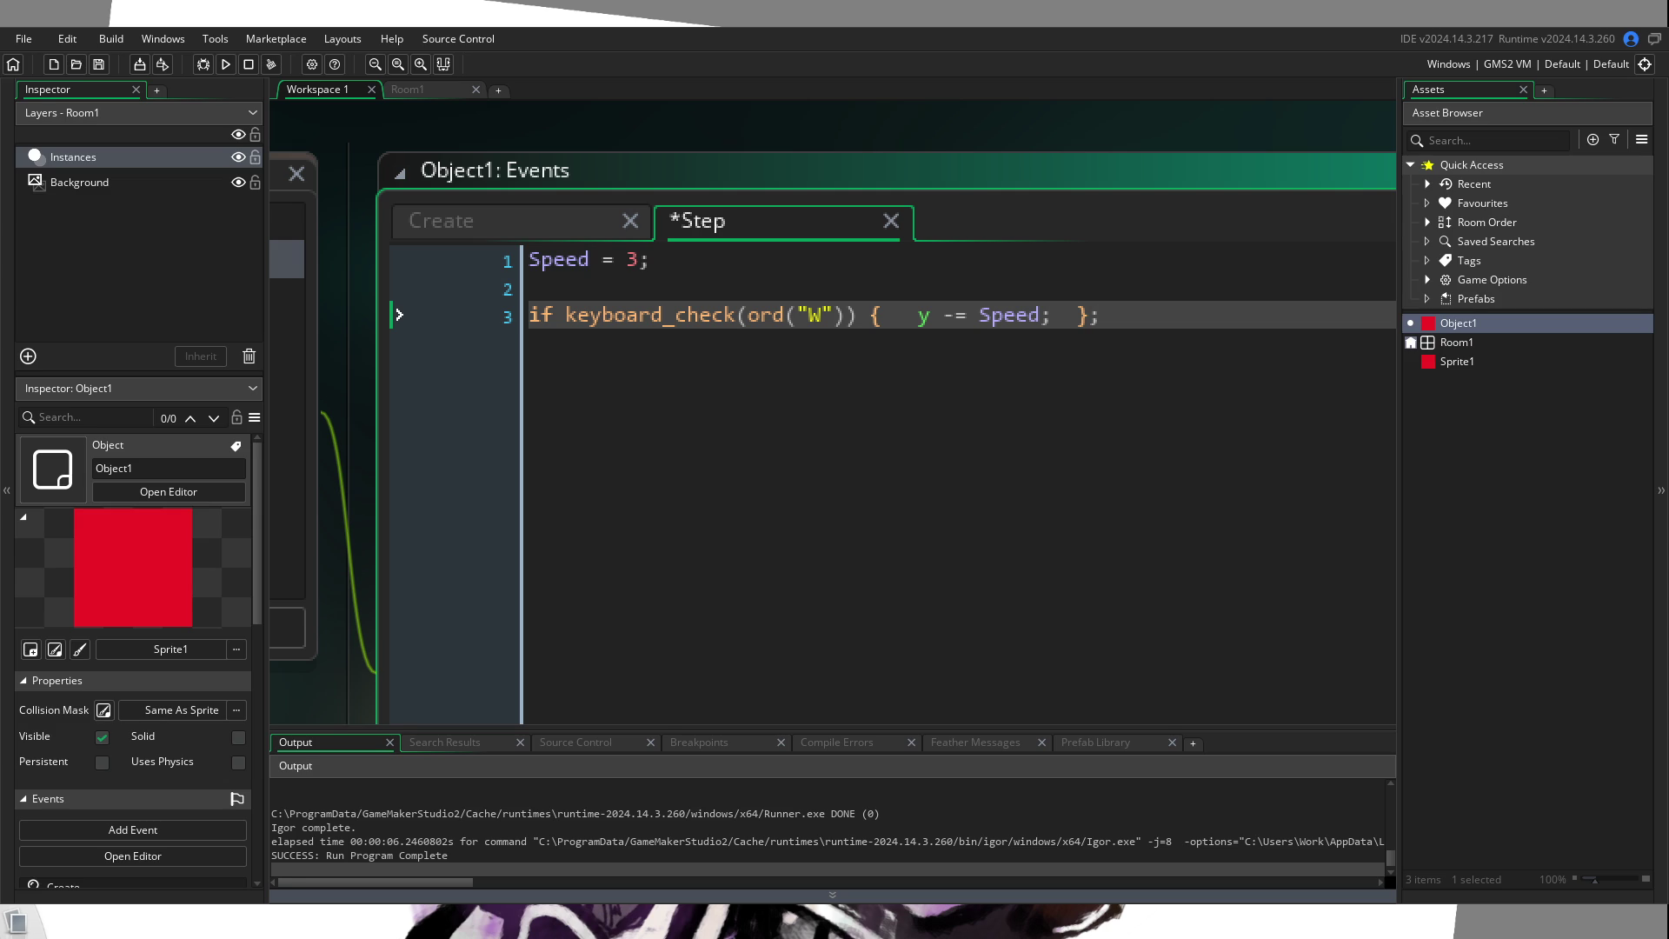
Step: Save and run the game with F5 to test upward movement while W is held
key(F5)
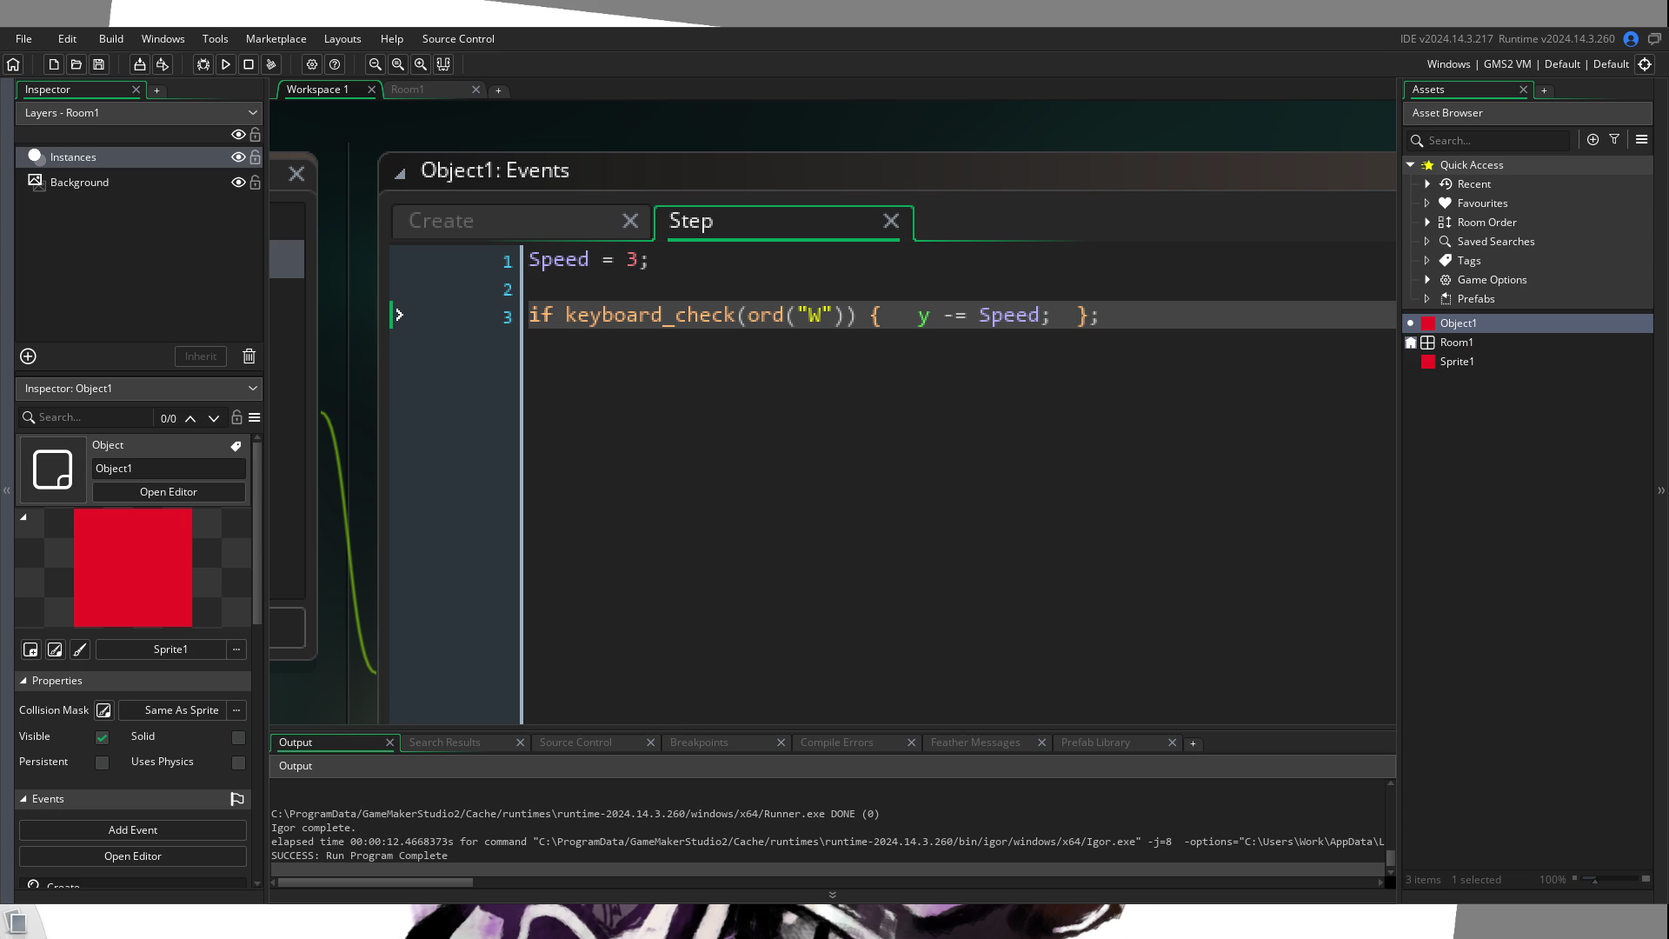
Step: Duplicate the W key-check line three times and change the new keys to S, A and D
click(508, 331)
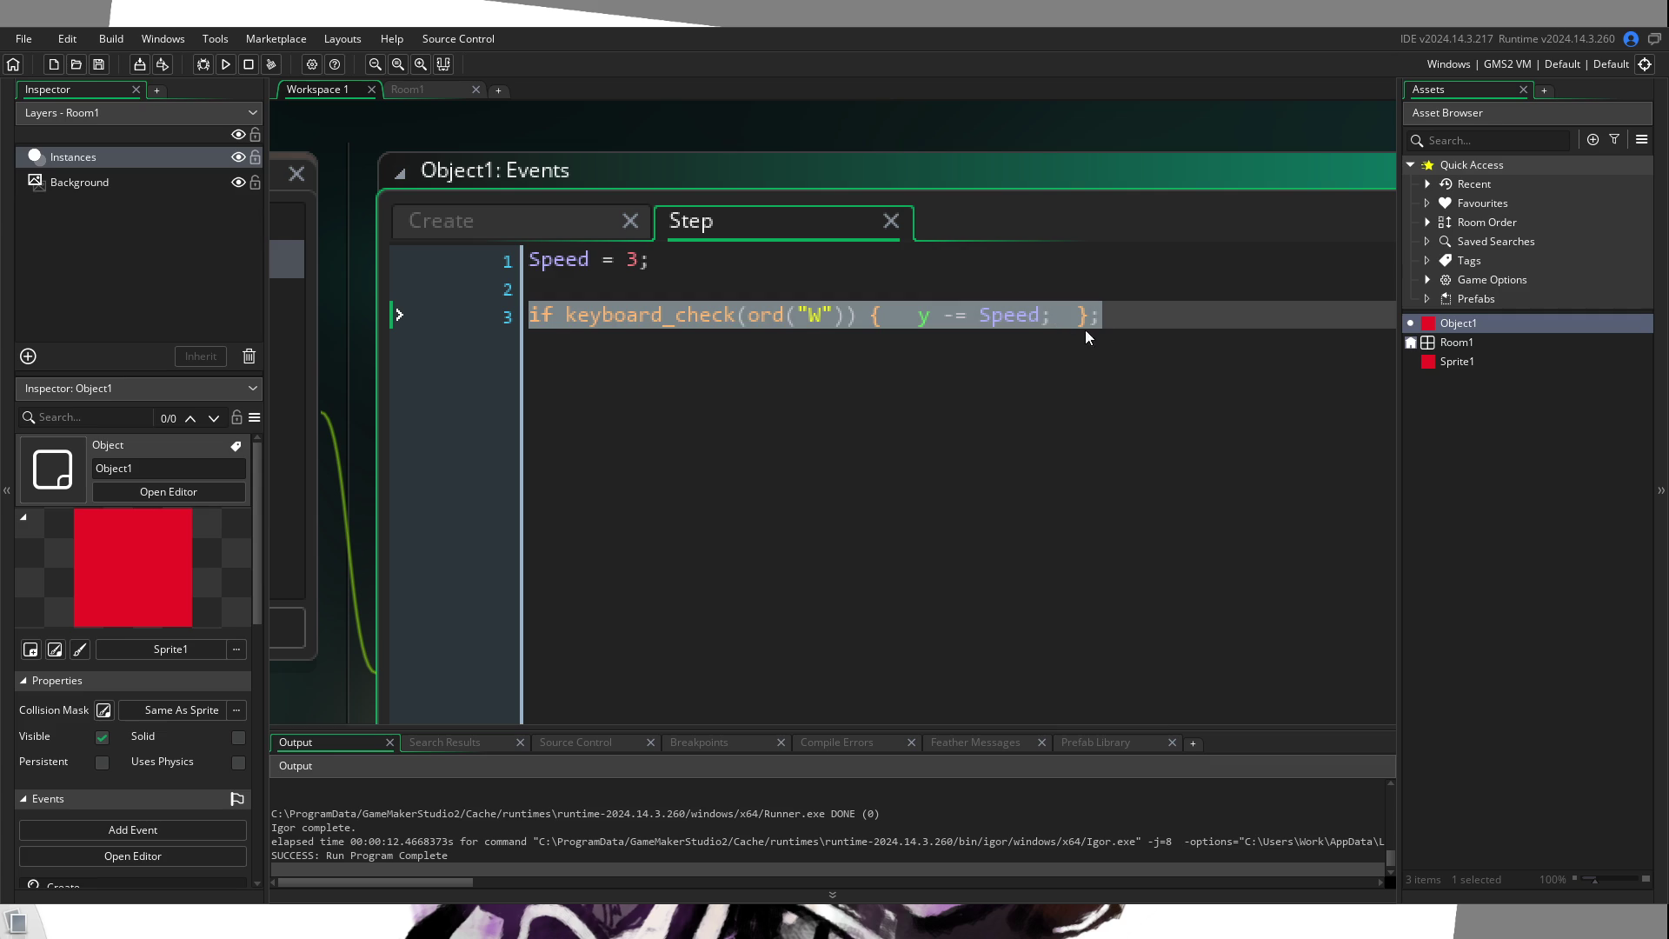
click(1132, 324)
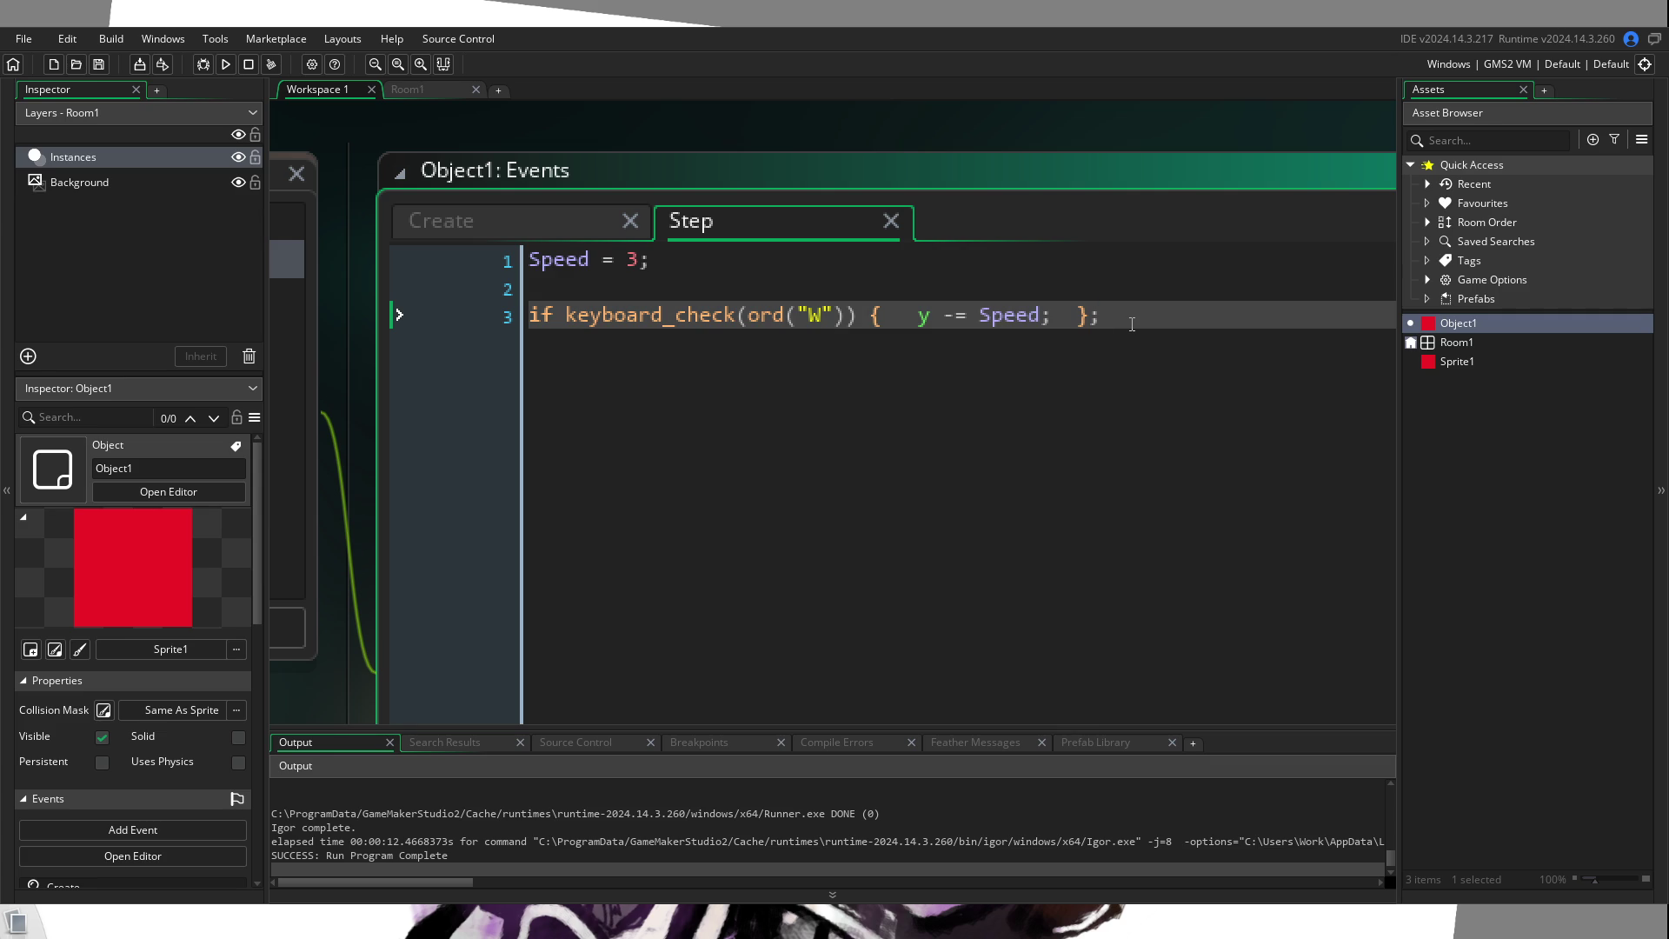
key(ctrl+d)
key(ctrl+d)
key(ctrl+d)
key(Up)
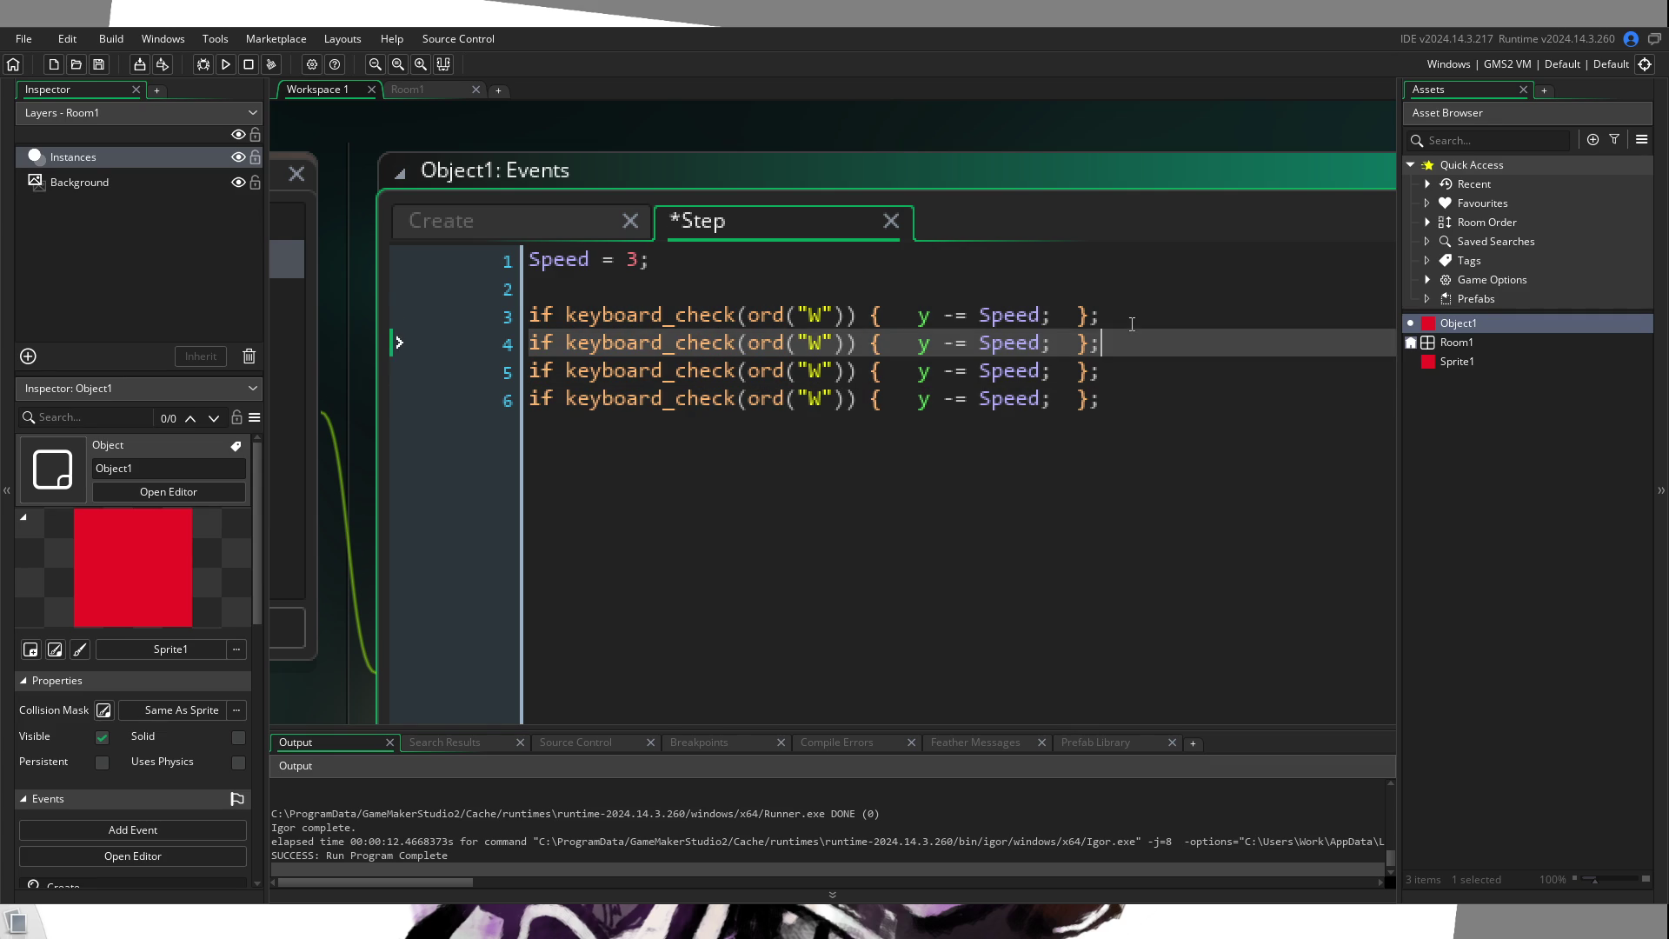
key(Up)
key(Up)
key(Down)
key(ctrl+Left)
key(ctrl+Left)
key(ctrl+Left)
key(shift+Right)
text(S)
key(Down)
key(BackSpace)
text(A)
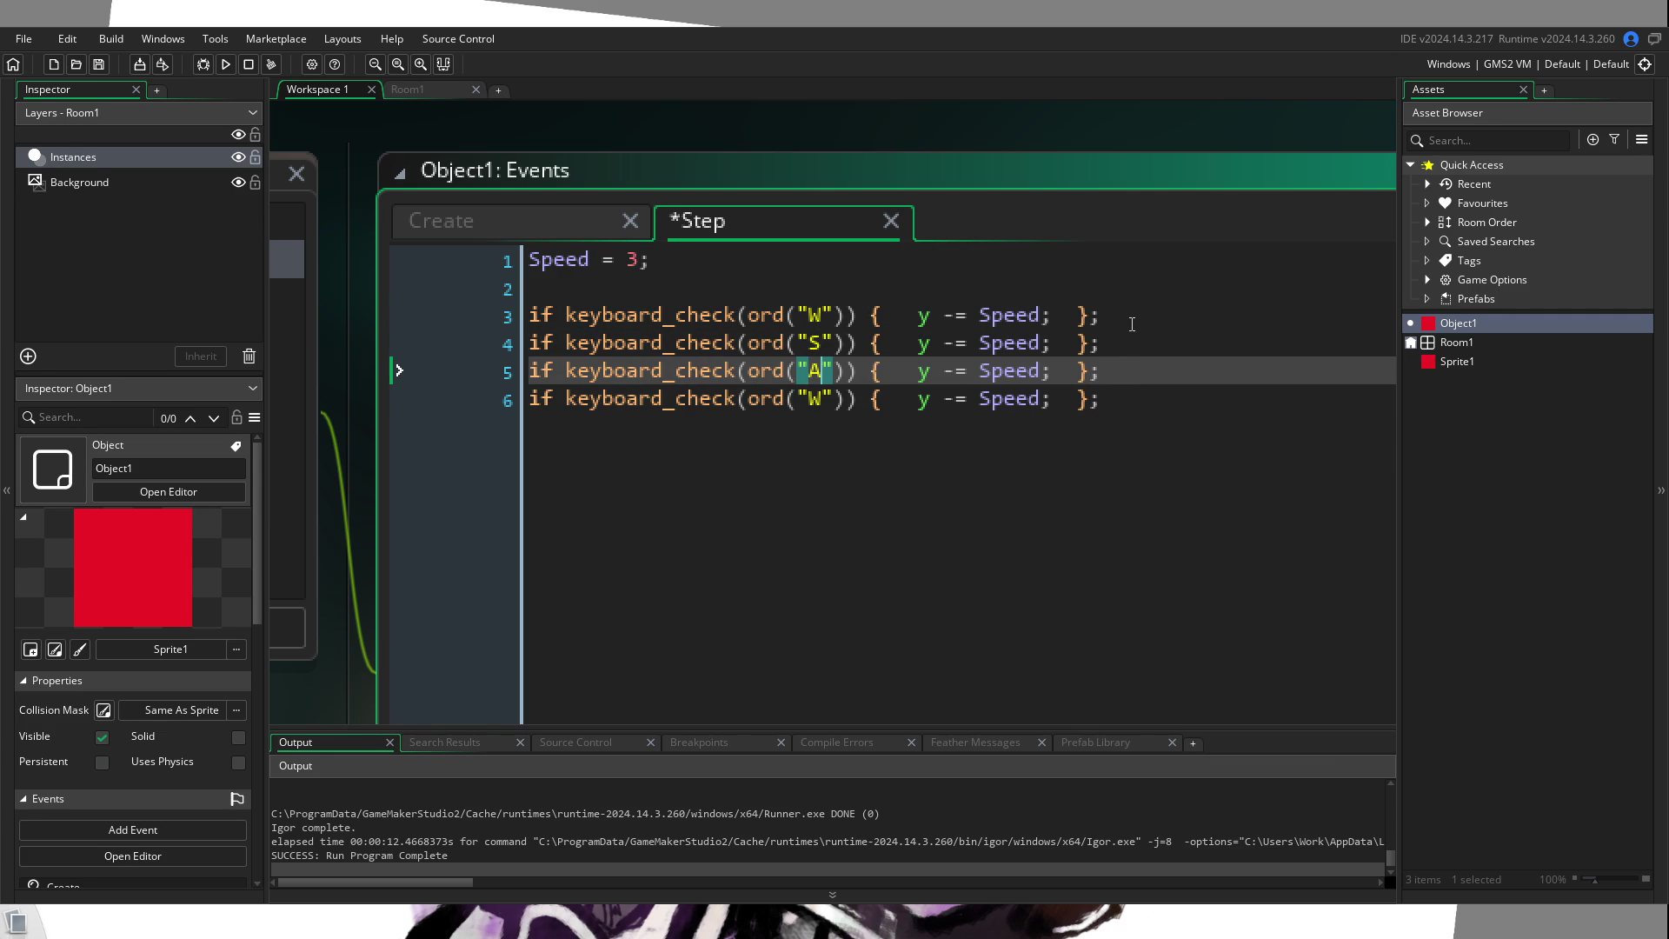
key(Down)
key(BackSpace)
text(D)
Step: Make the S, A and D lines do y += Speed, x -= Speed and x += Speed, then add blank lines
key(Up)
key(Up)
key(Up)
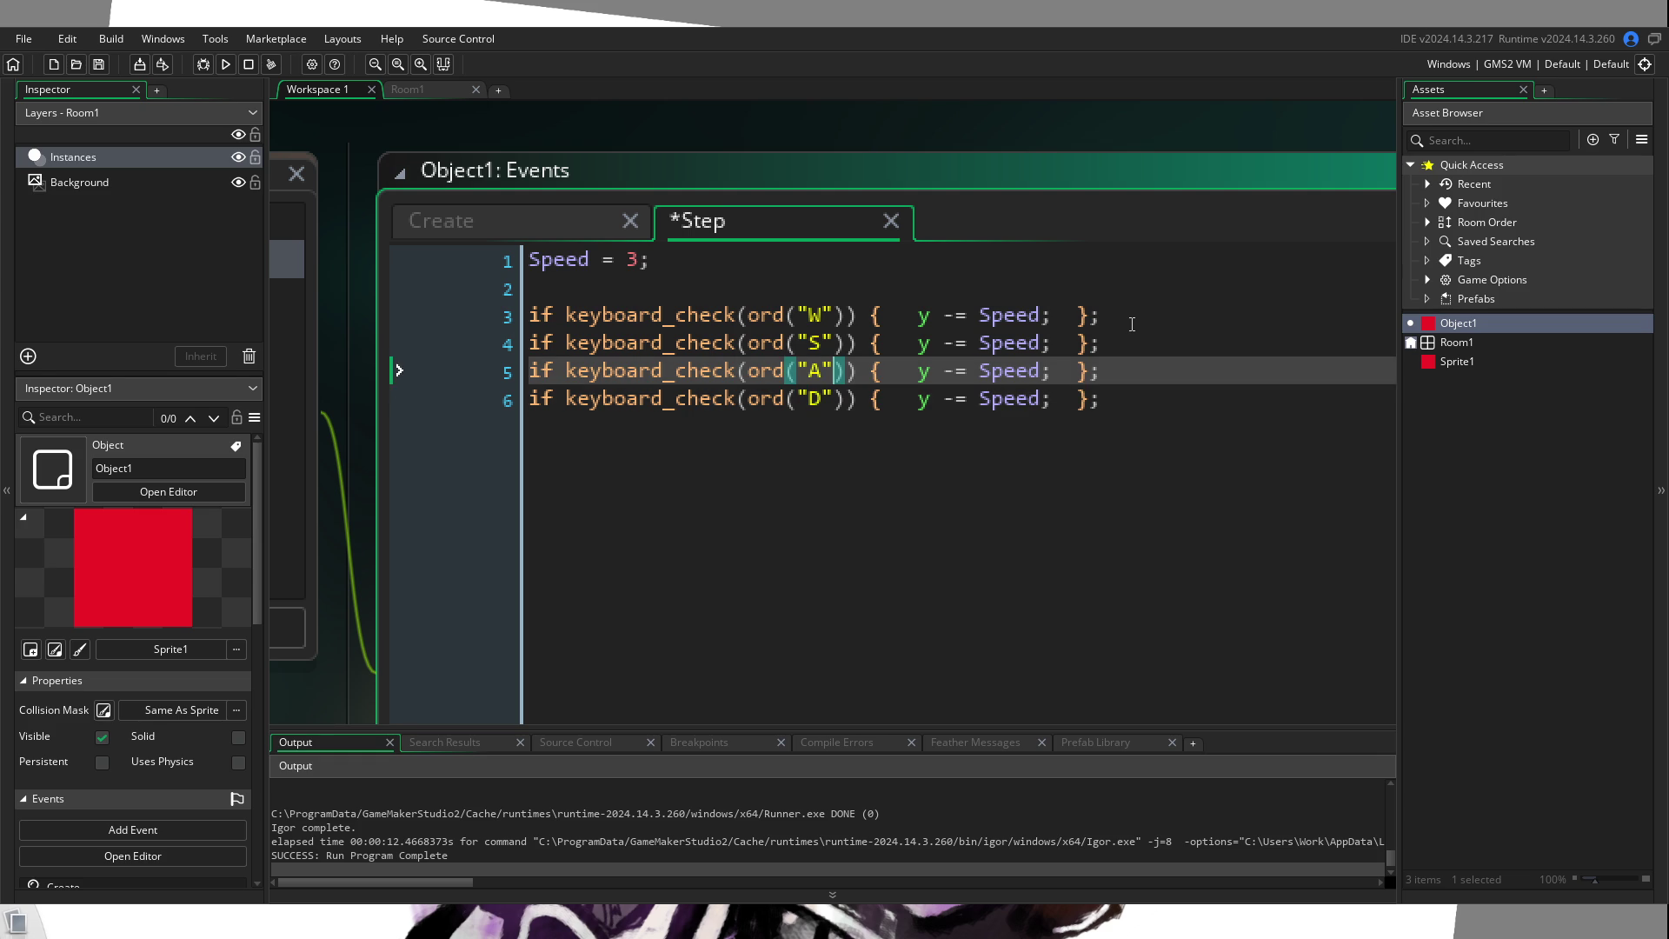
key(Down)
key(Right)
key(Right)
key(ctrl+Right)
key(ctrl+Right)
key(ctrl+Right)
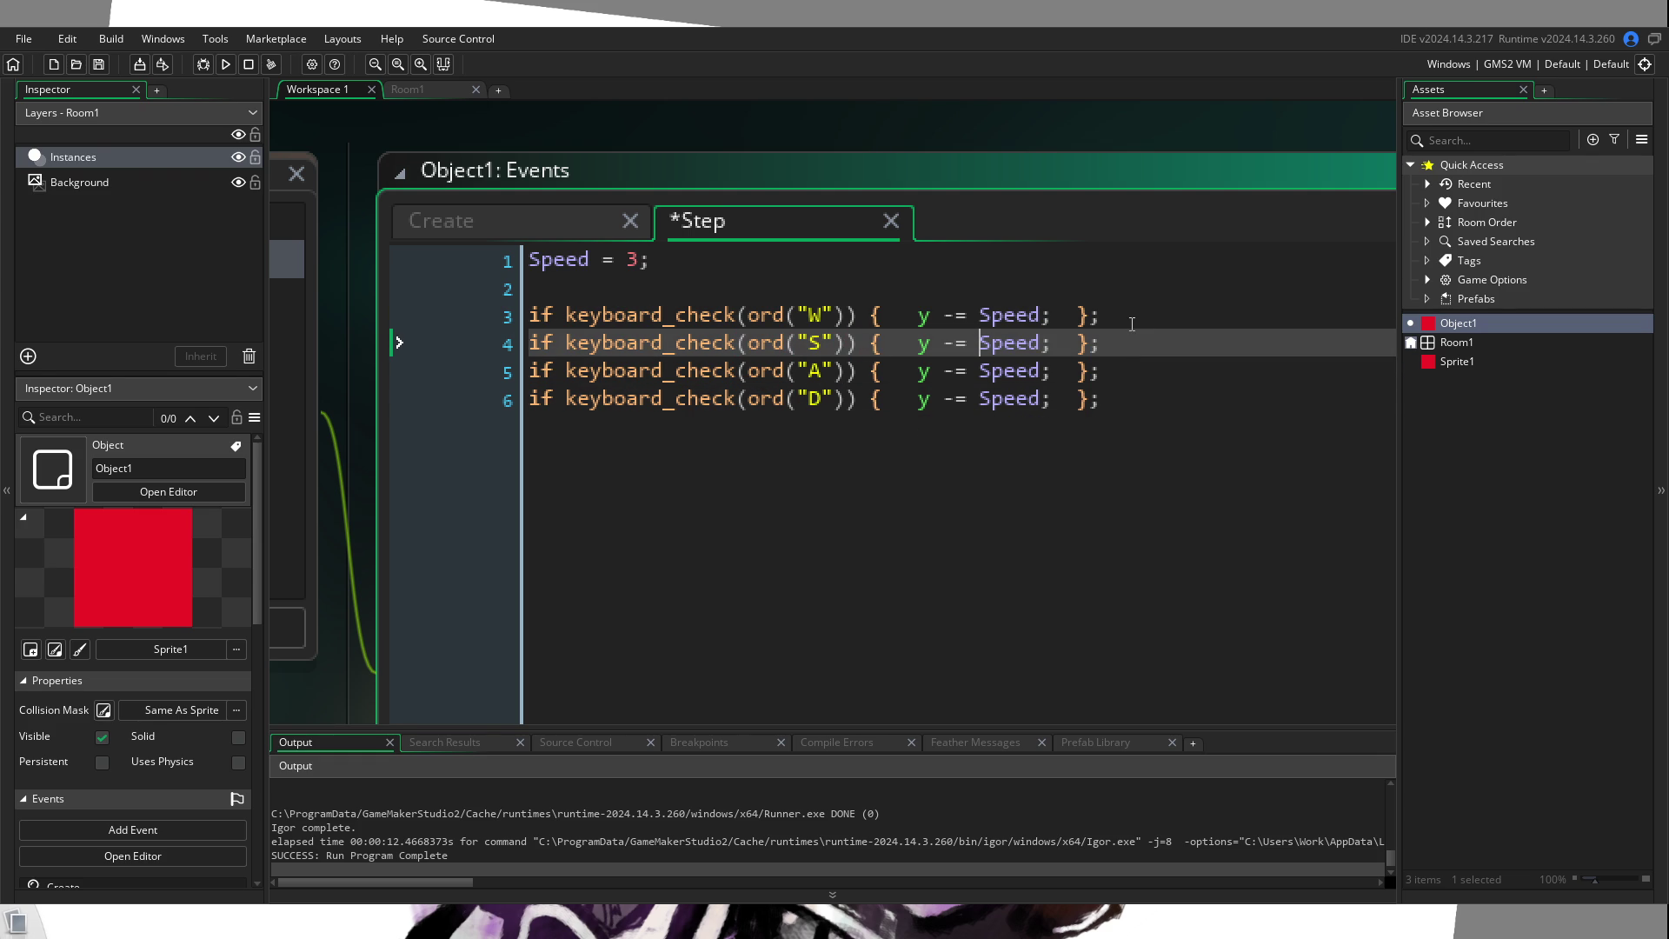
key(BackSpace)
text(+)
key(Down)
key(Left)
key(BackSpace)
text(x)
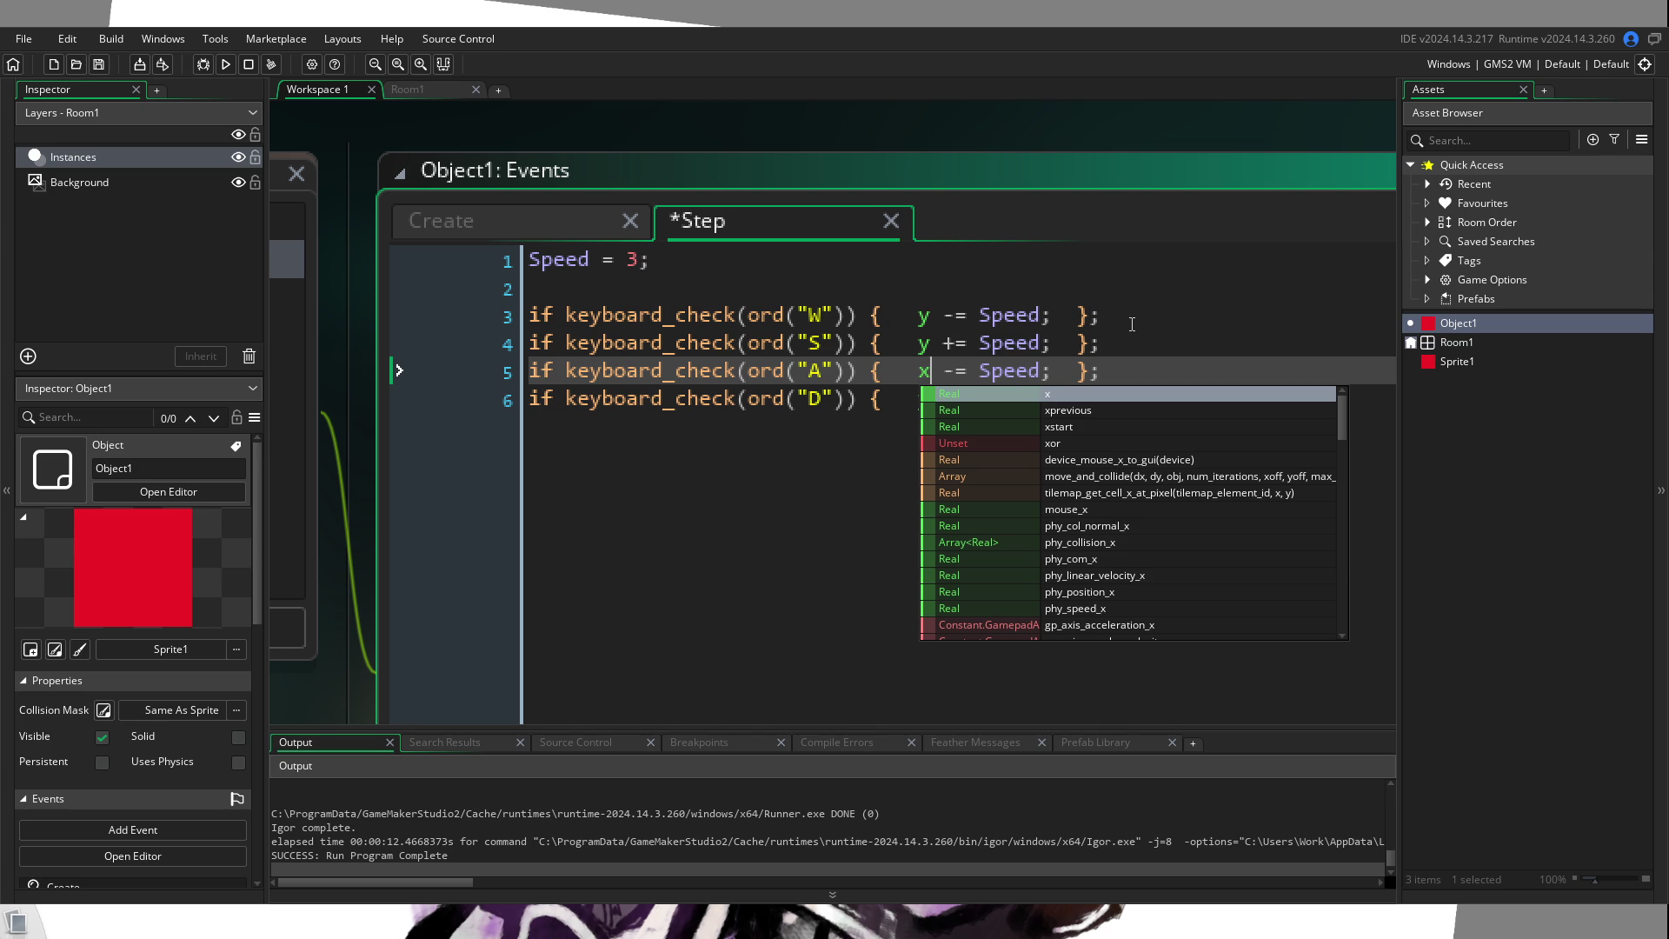
key(Right)
key(Down)
key(Delete)
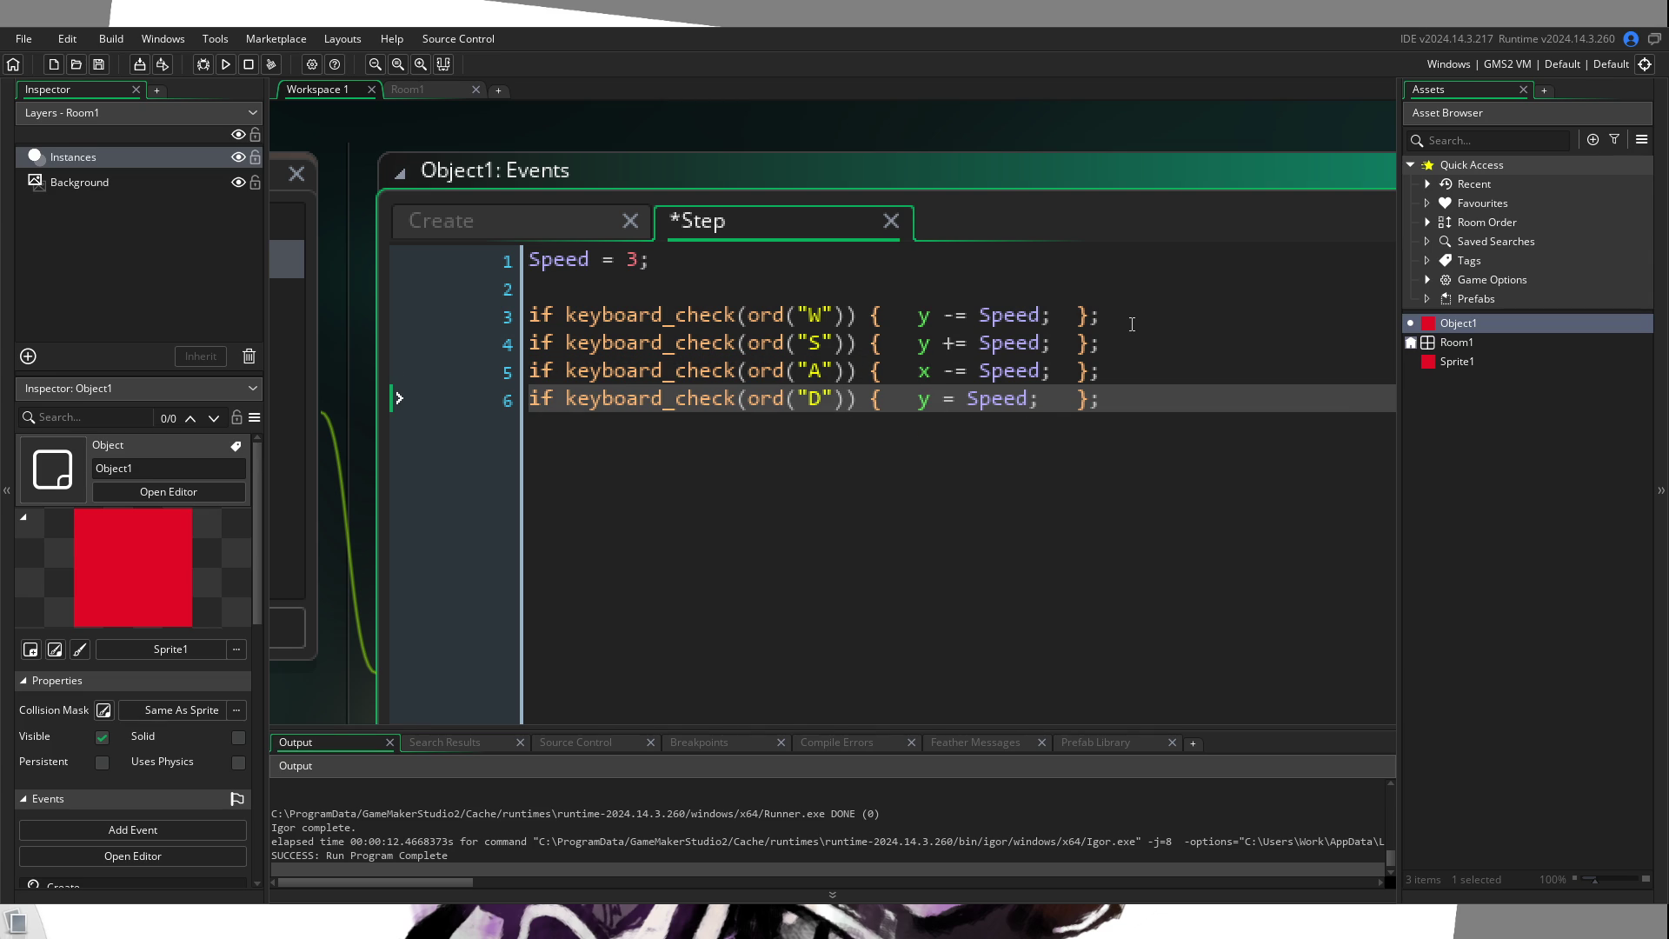
text(+)
key(Left)
key(BackSpace)
key(Right)
key(Return)
key(Return)
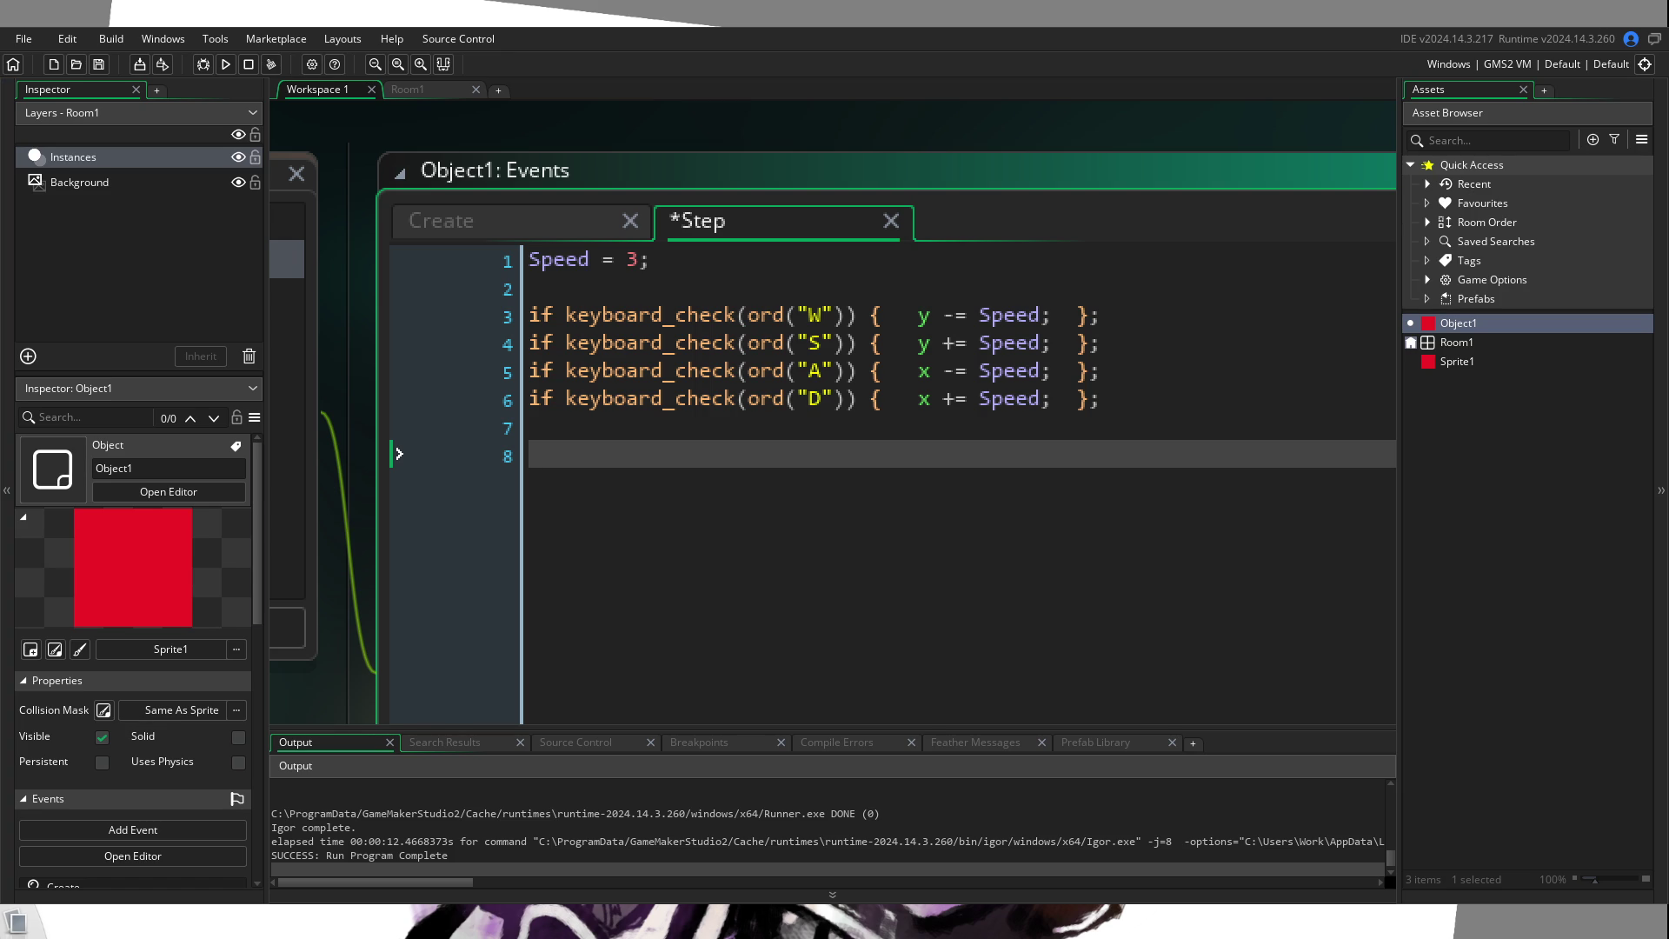
Step: Run the game with F5 to save the Step code and try the W, S, A, D movement
key(F5)
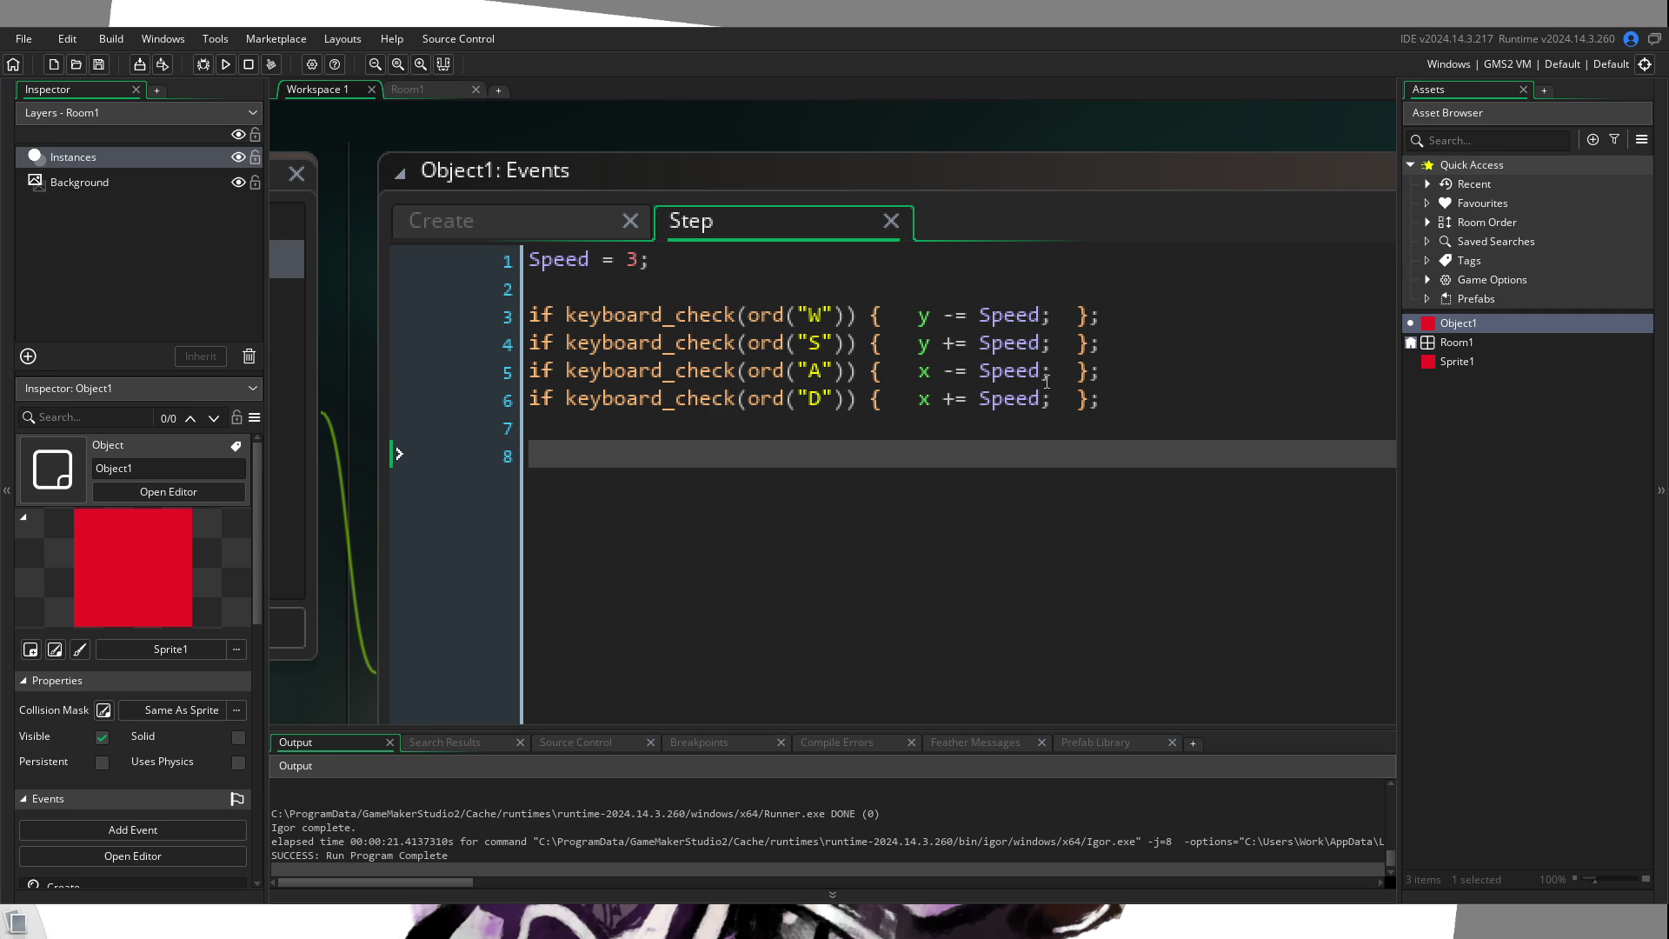
Step: Insert a 'Direction = 0;' line under 'Speed = 3;', above the four WASD key checks
mouse_move(504, 457)
mouse_down()
mouse_move(477, 294)
mouse_move(496, 321)
mouse_up()
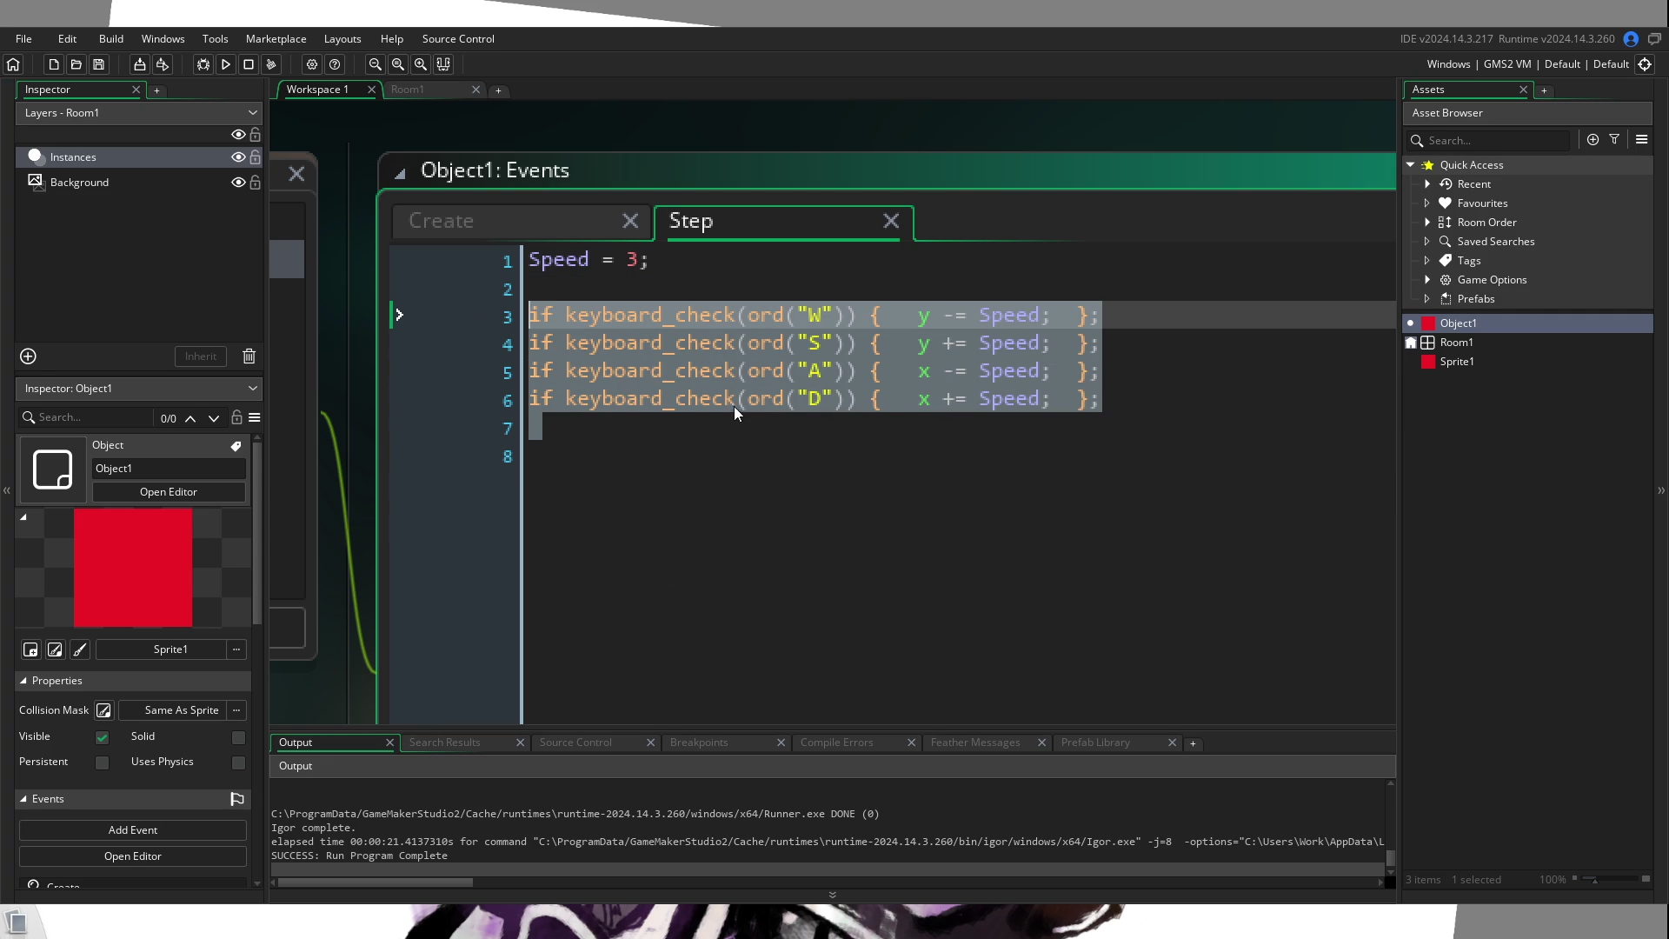
click(969, 401)
key(Up)
key(Up)
key(Up)
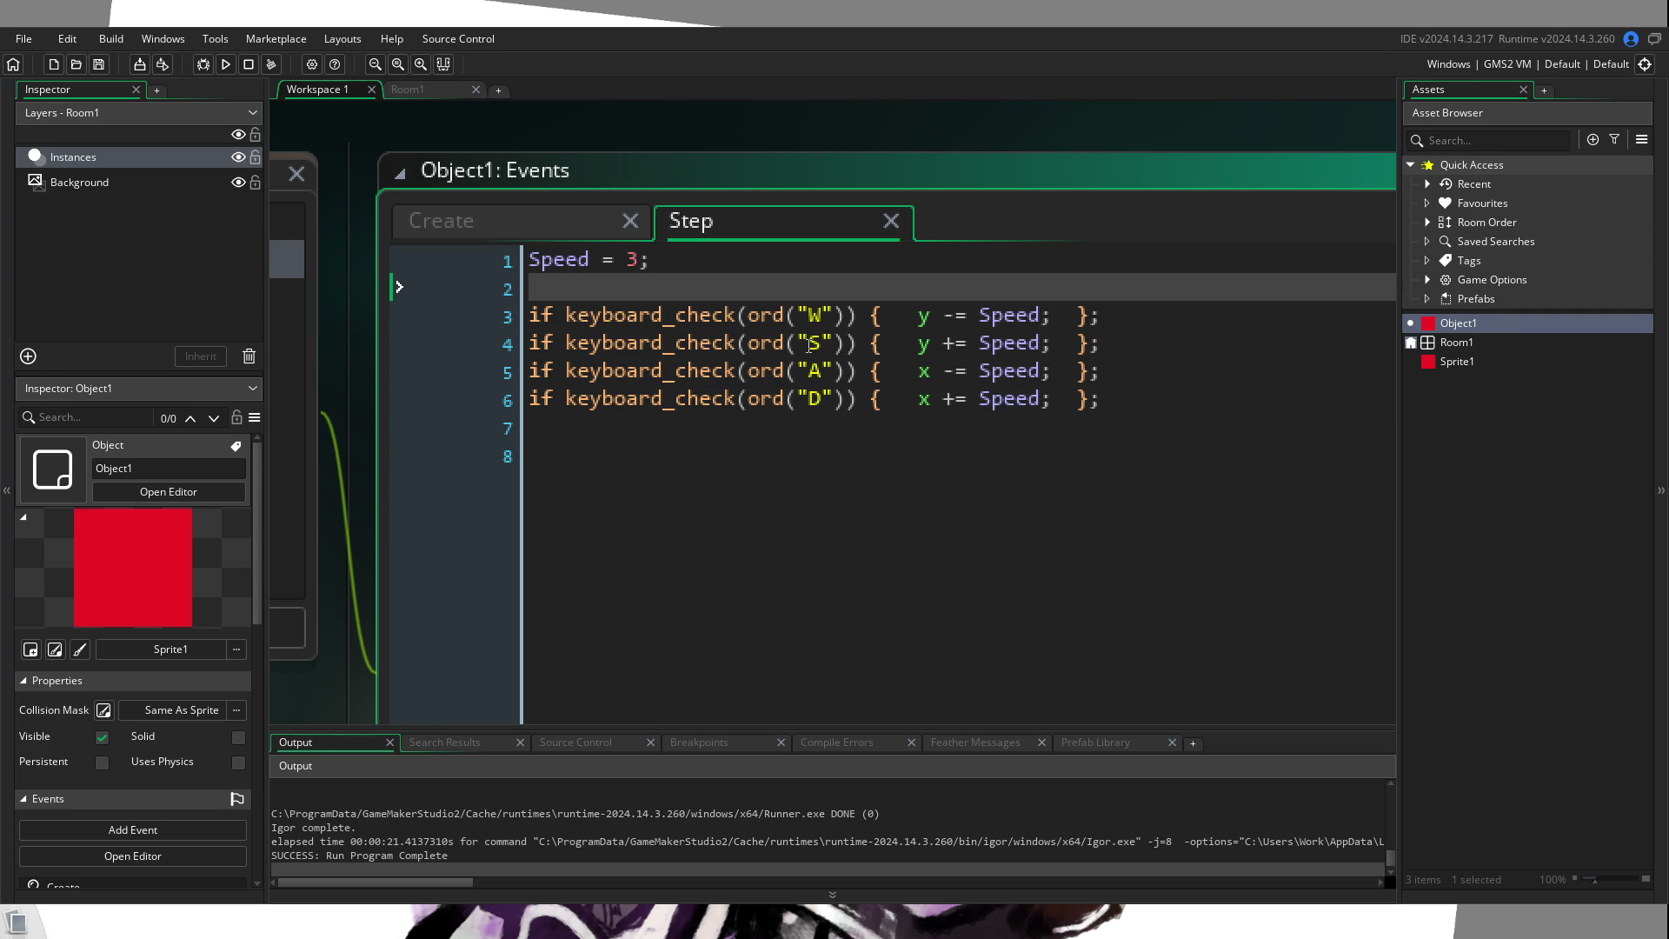
key(Return)
key(Return)
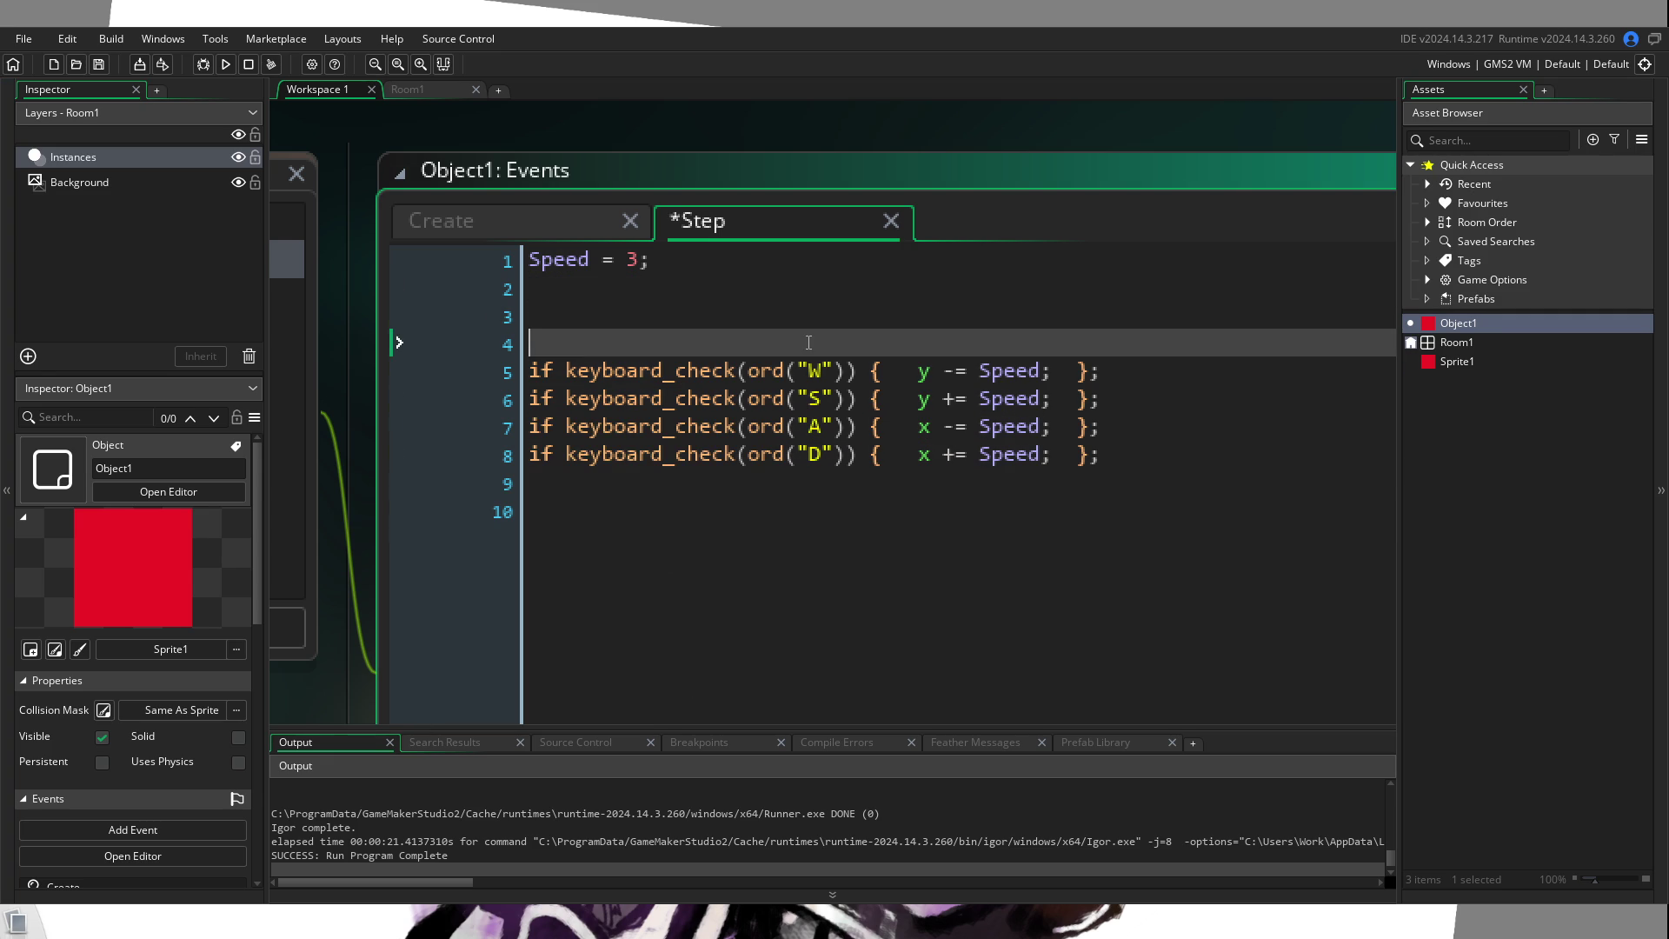
key(Up)
text(Di)
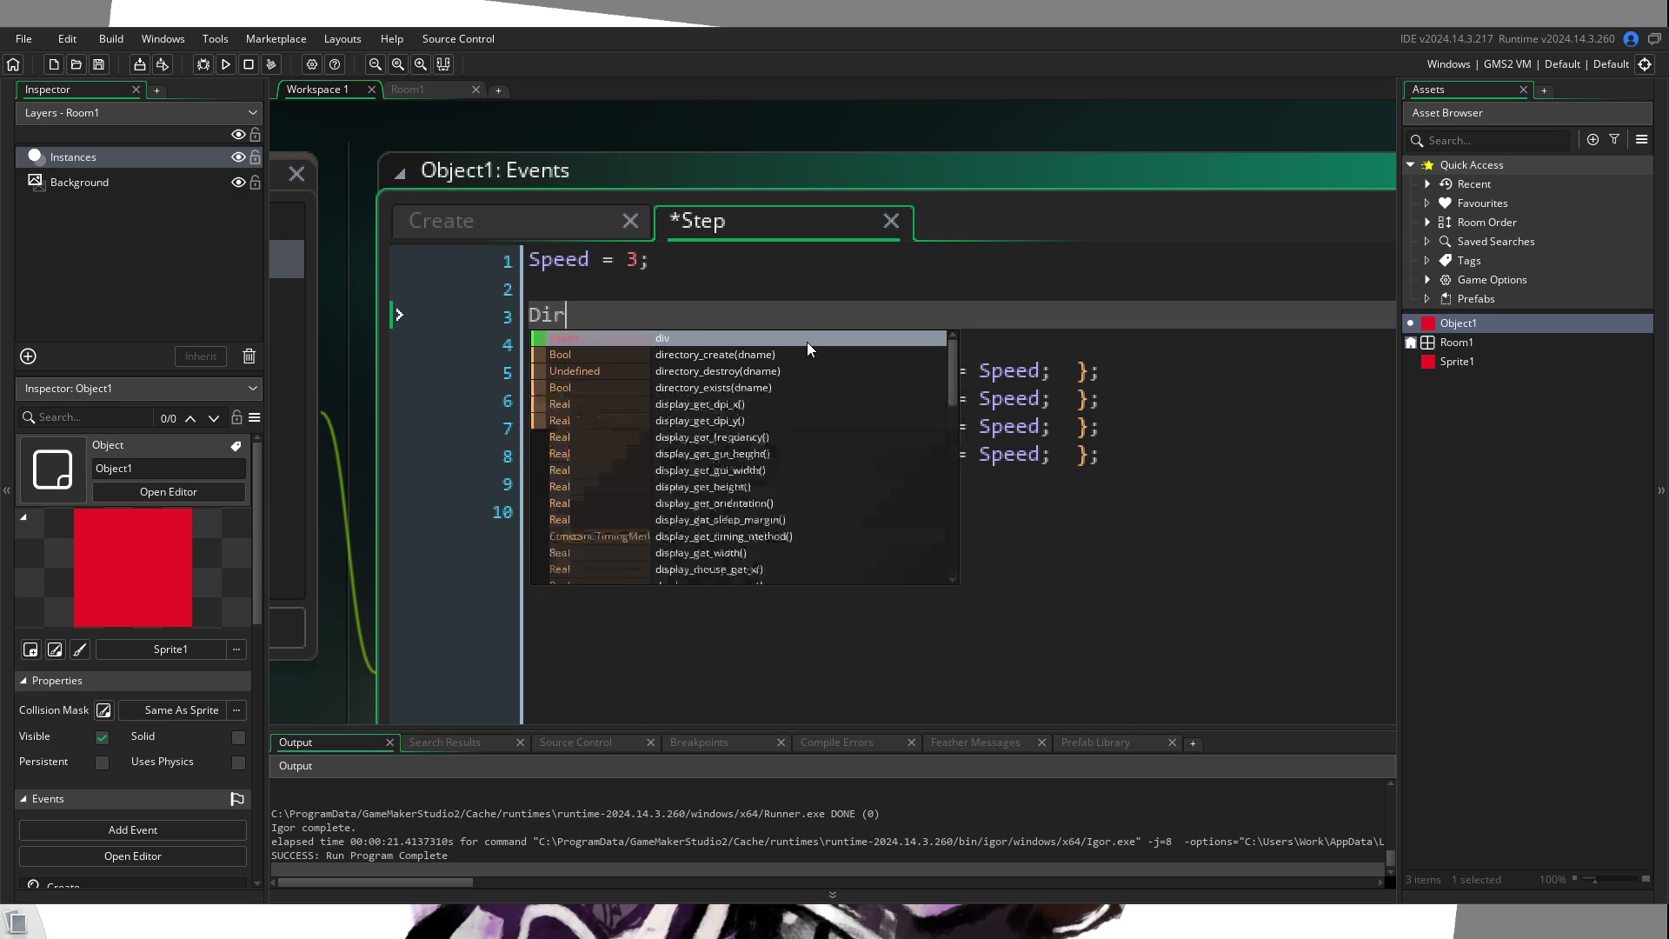
text(rection = )
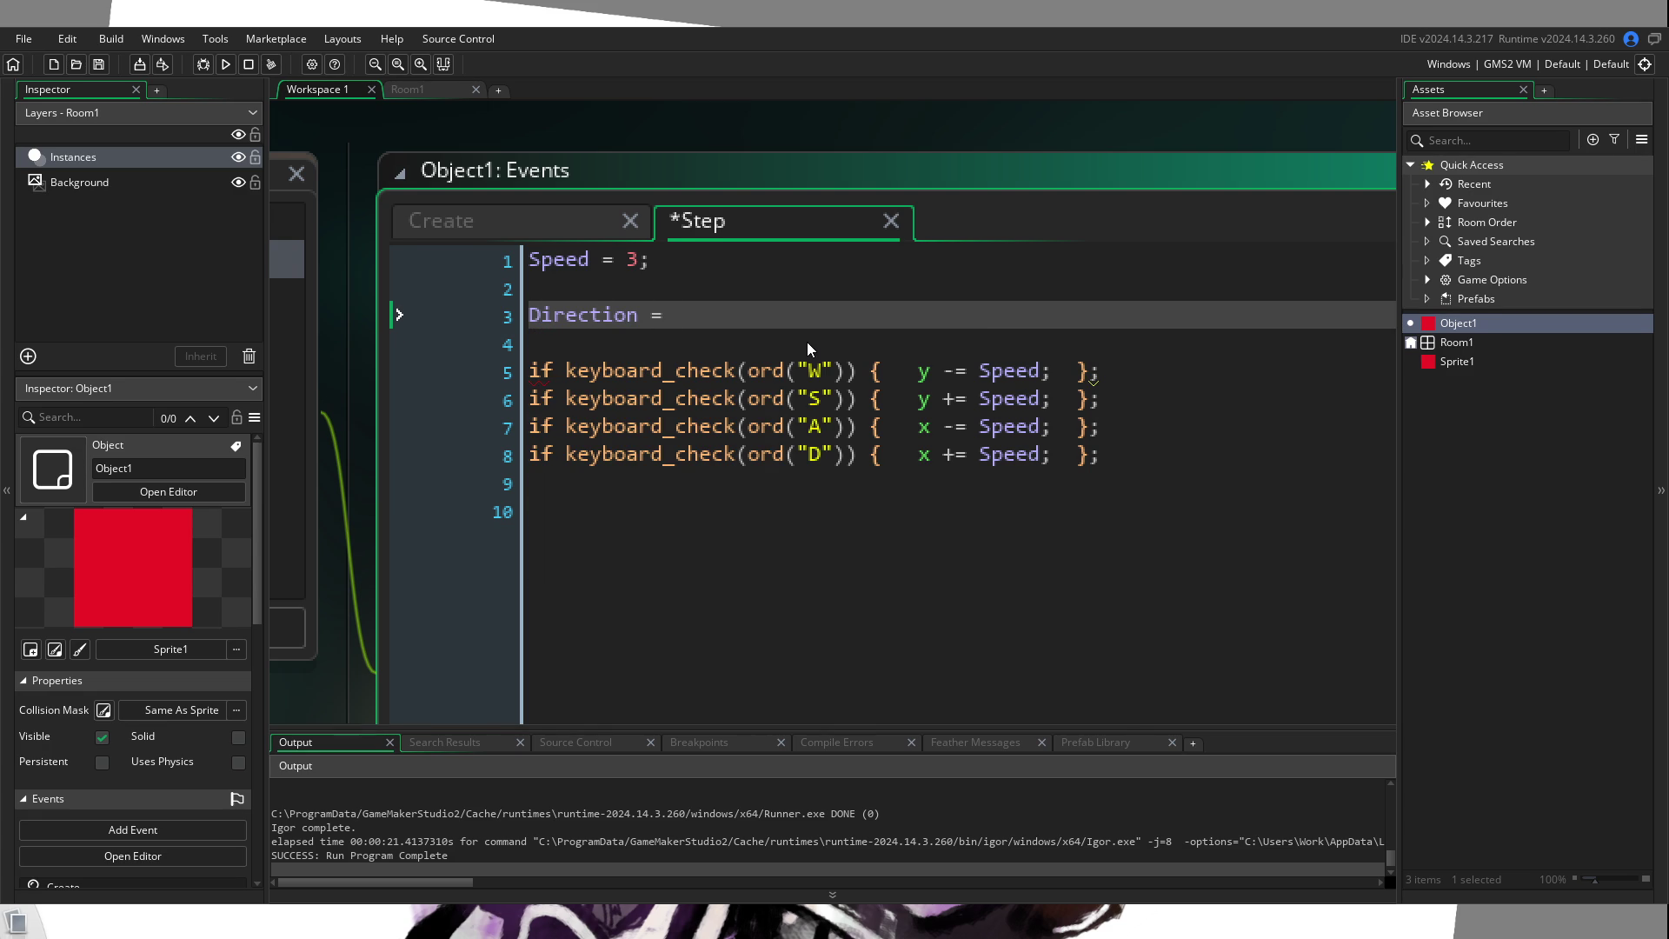
text(0;)
key(Down)
key(Down)
key(Down)
key(Up)
key(Right)
key(Right)
key(Right)
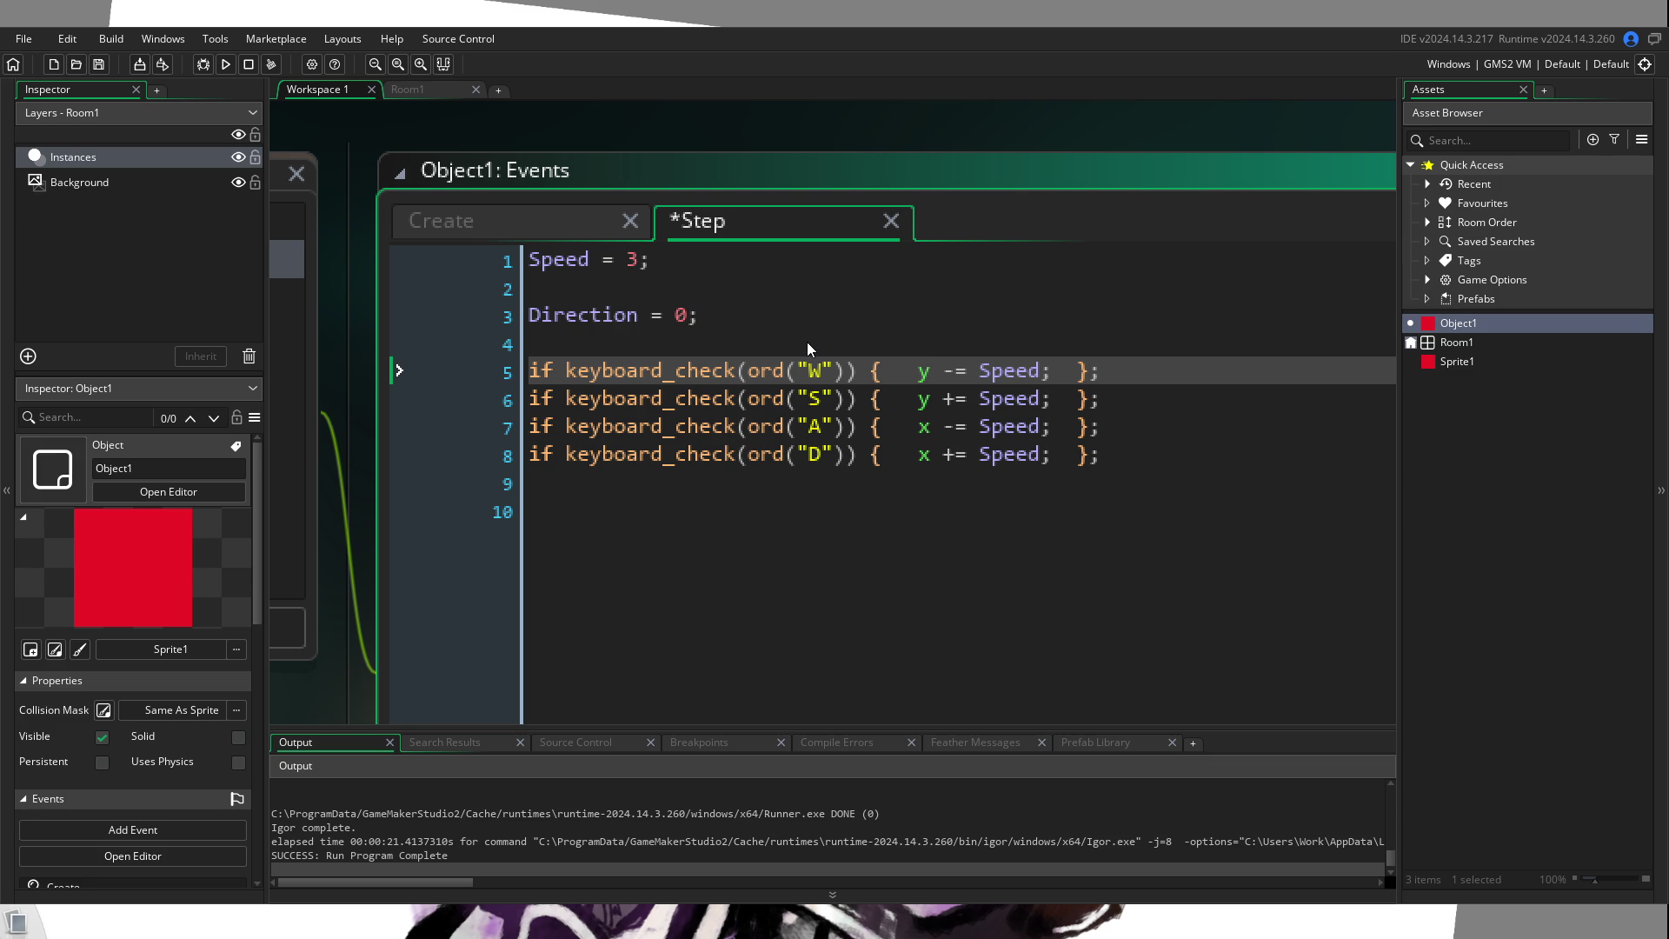
key(Left)
key(Left)
key(Left)
drag(543, 484, 531, 374)
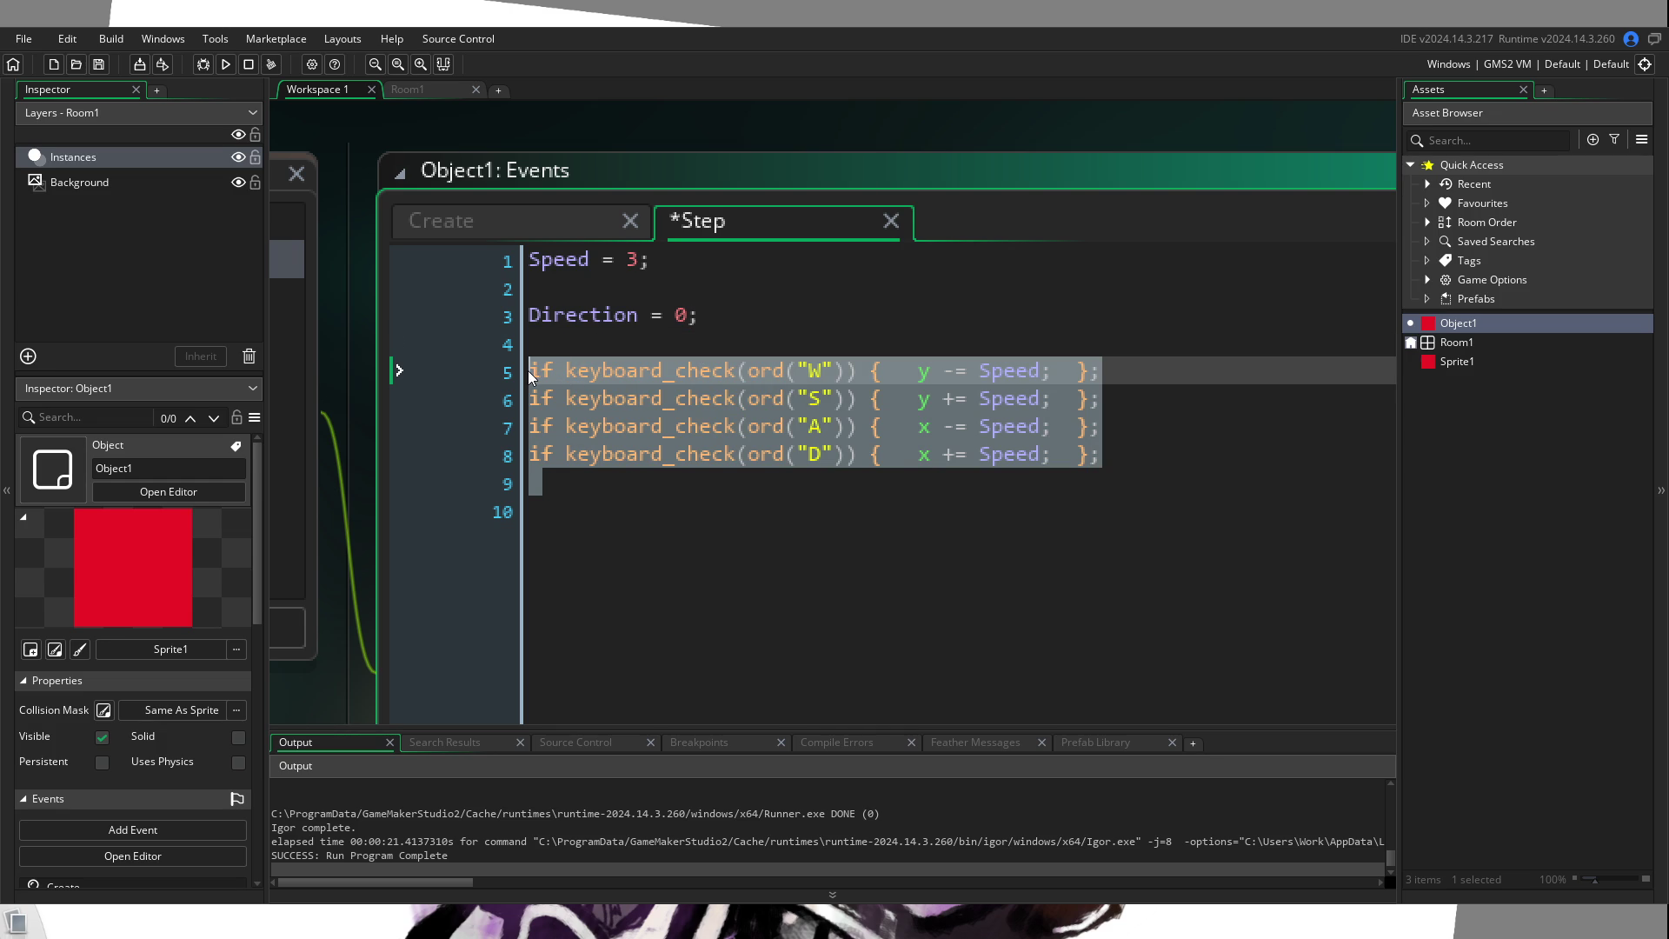
Step: Replace the four key-check lines with 'Direction = keyboard_check(ord("")) - keyboard_check(ord(""));'
key(BackSpace)
text(Dire)
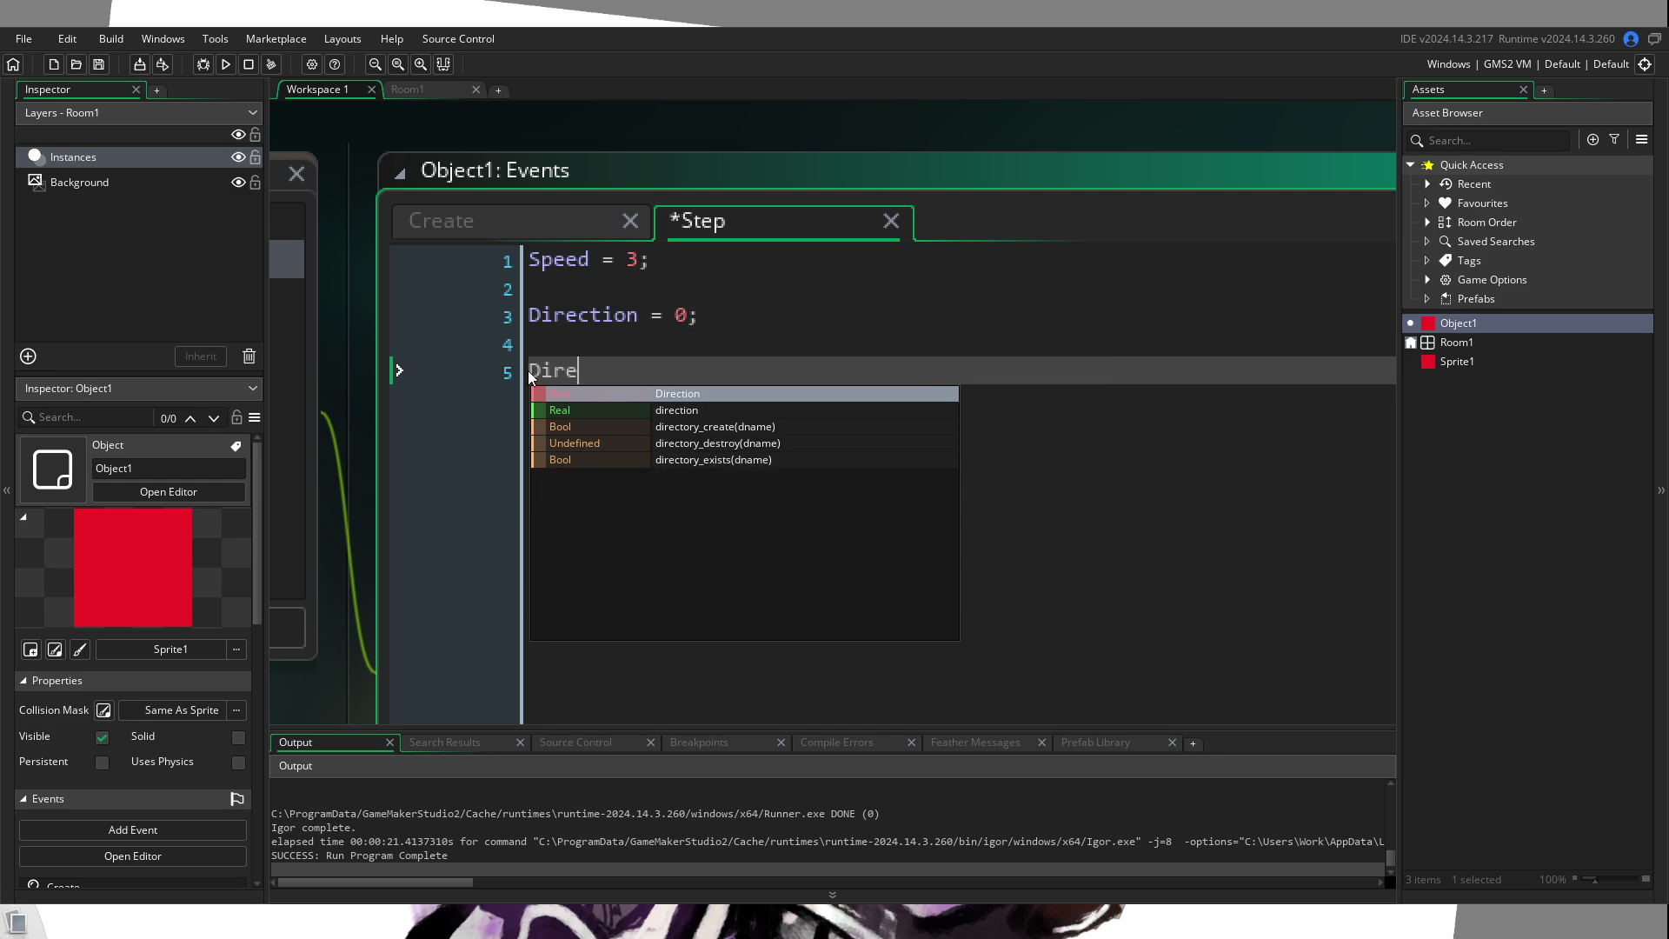
text(ction = )
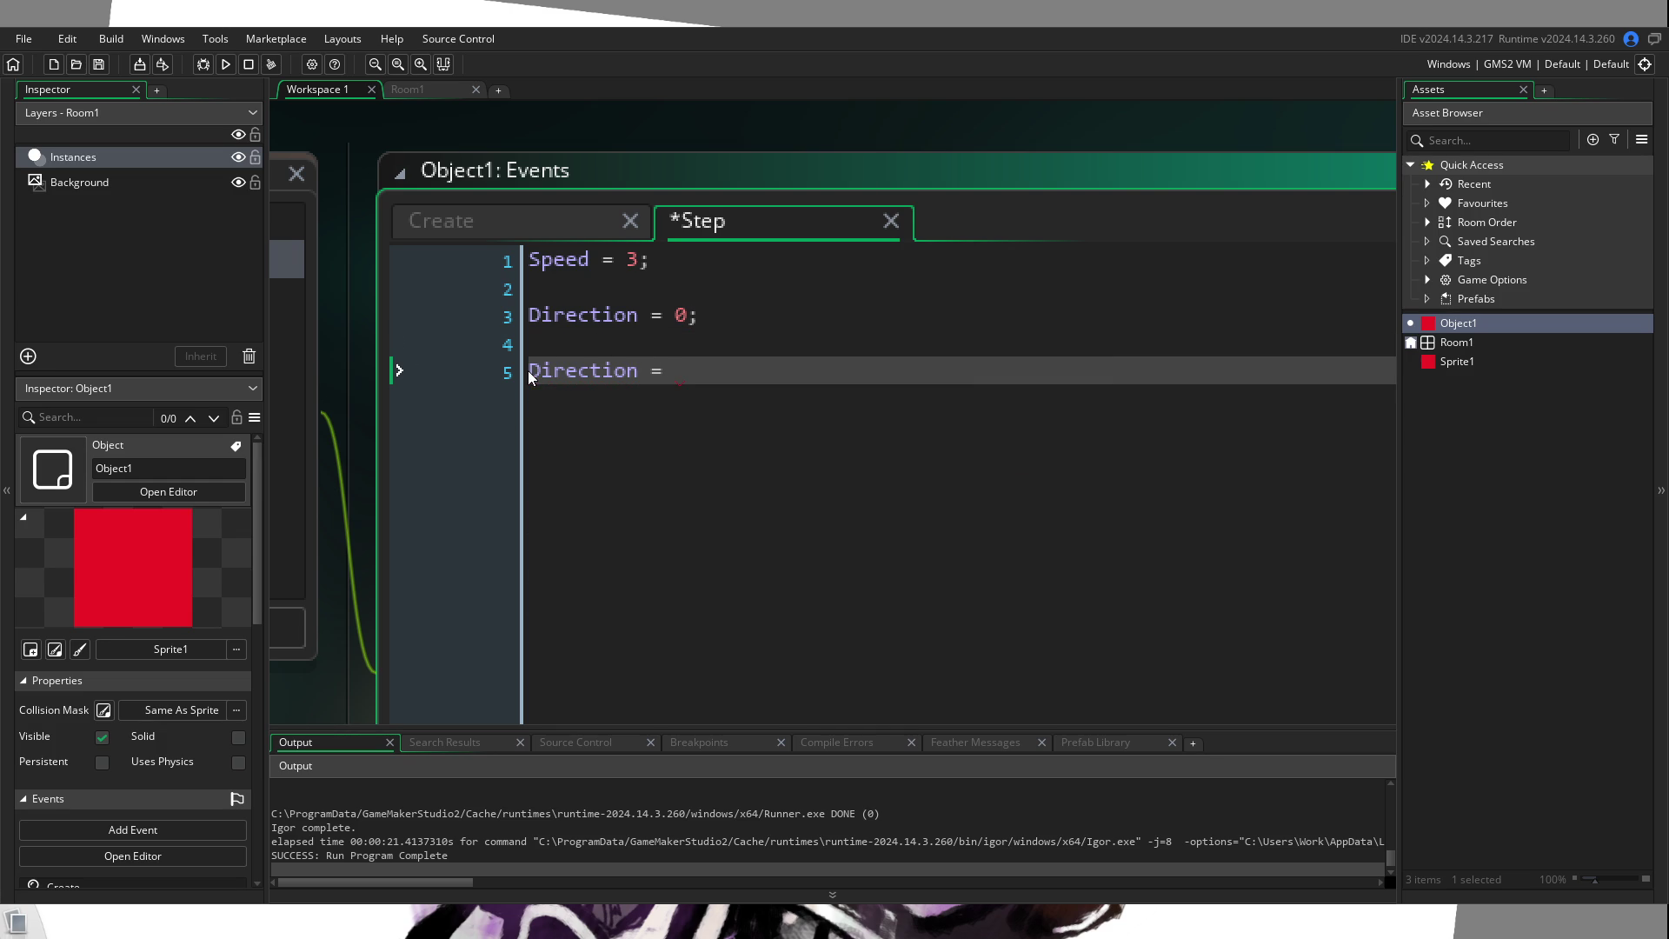
text(keyboard_)
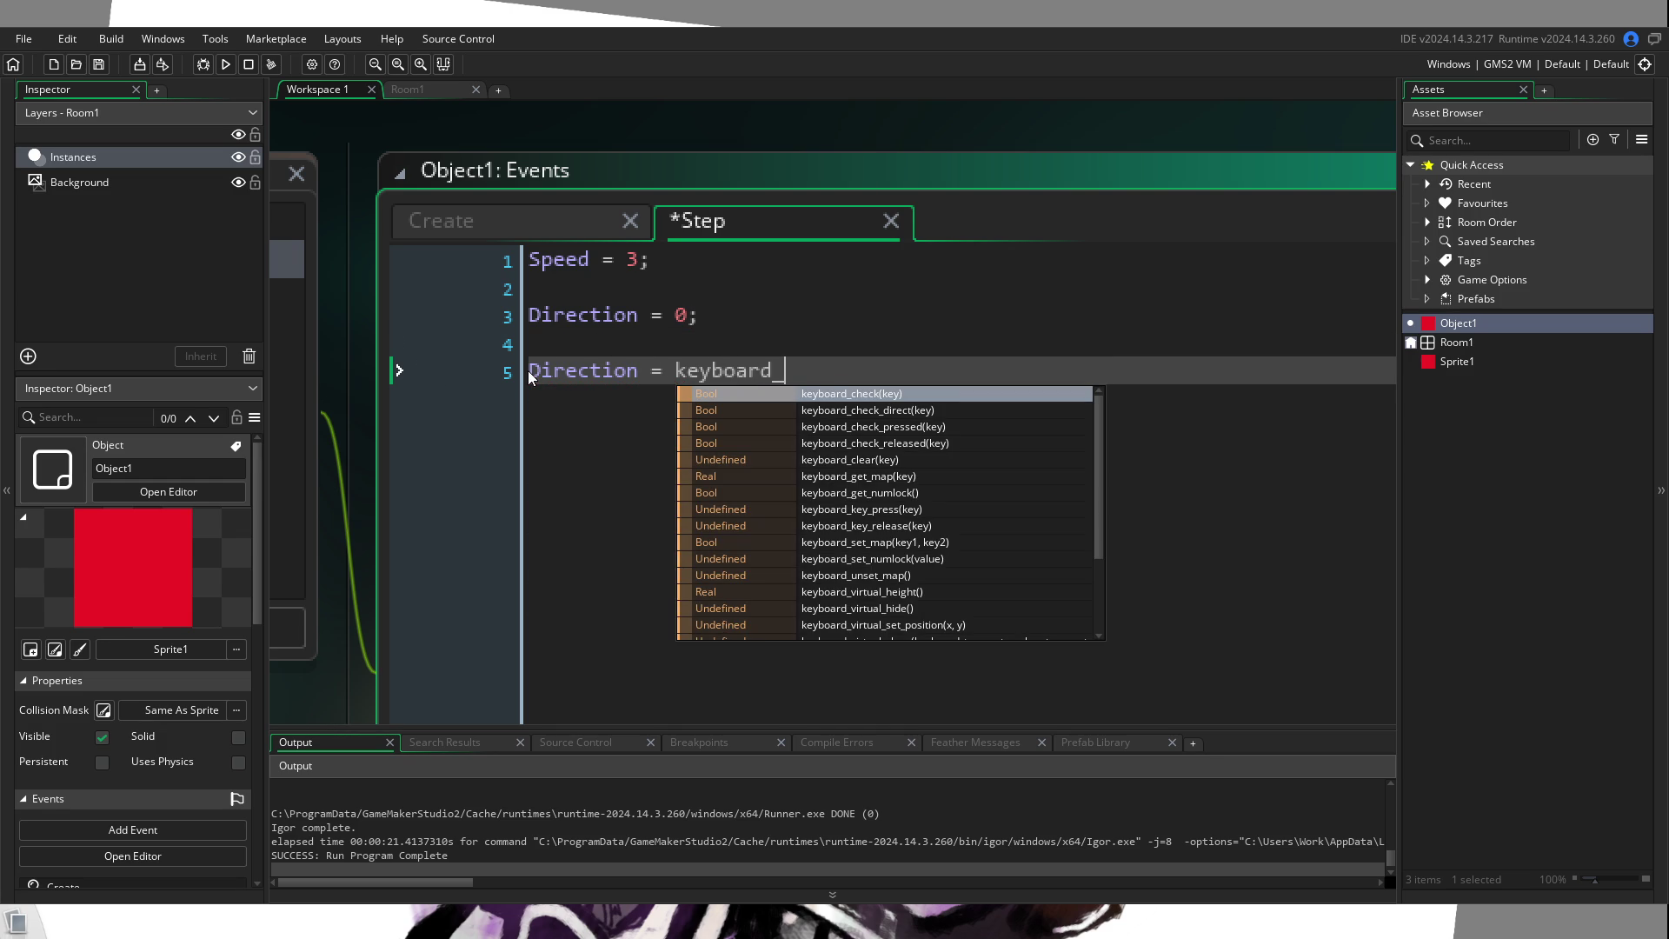
text(check()
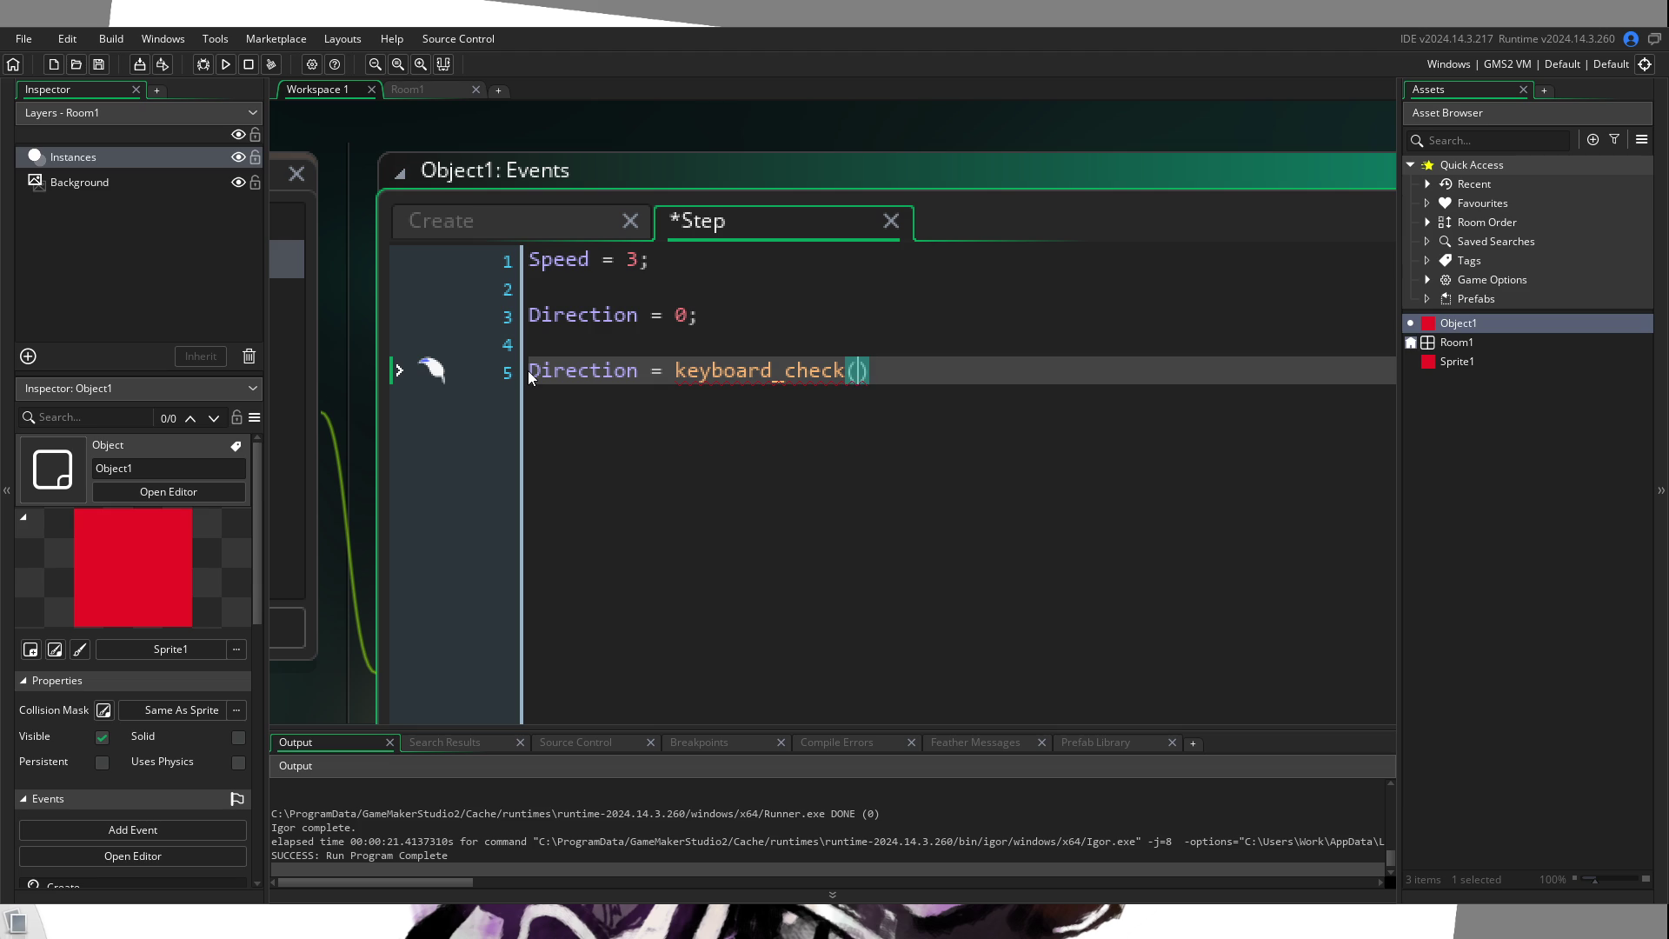
text(or)
text(d("")) -)
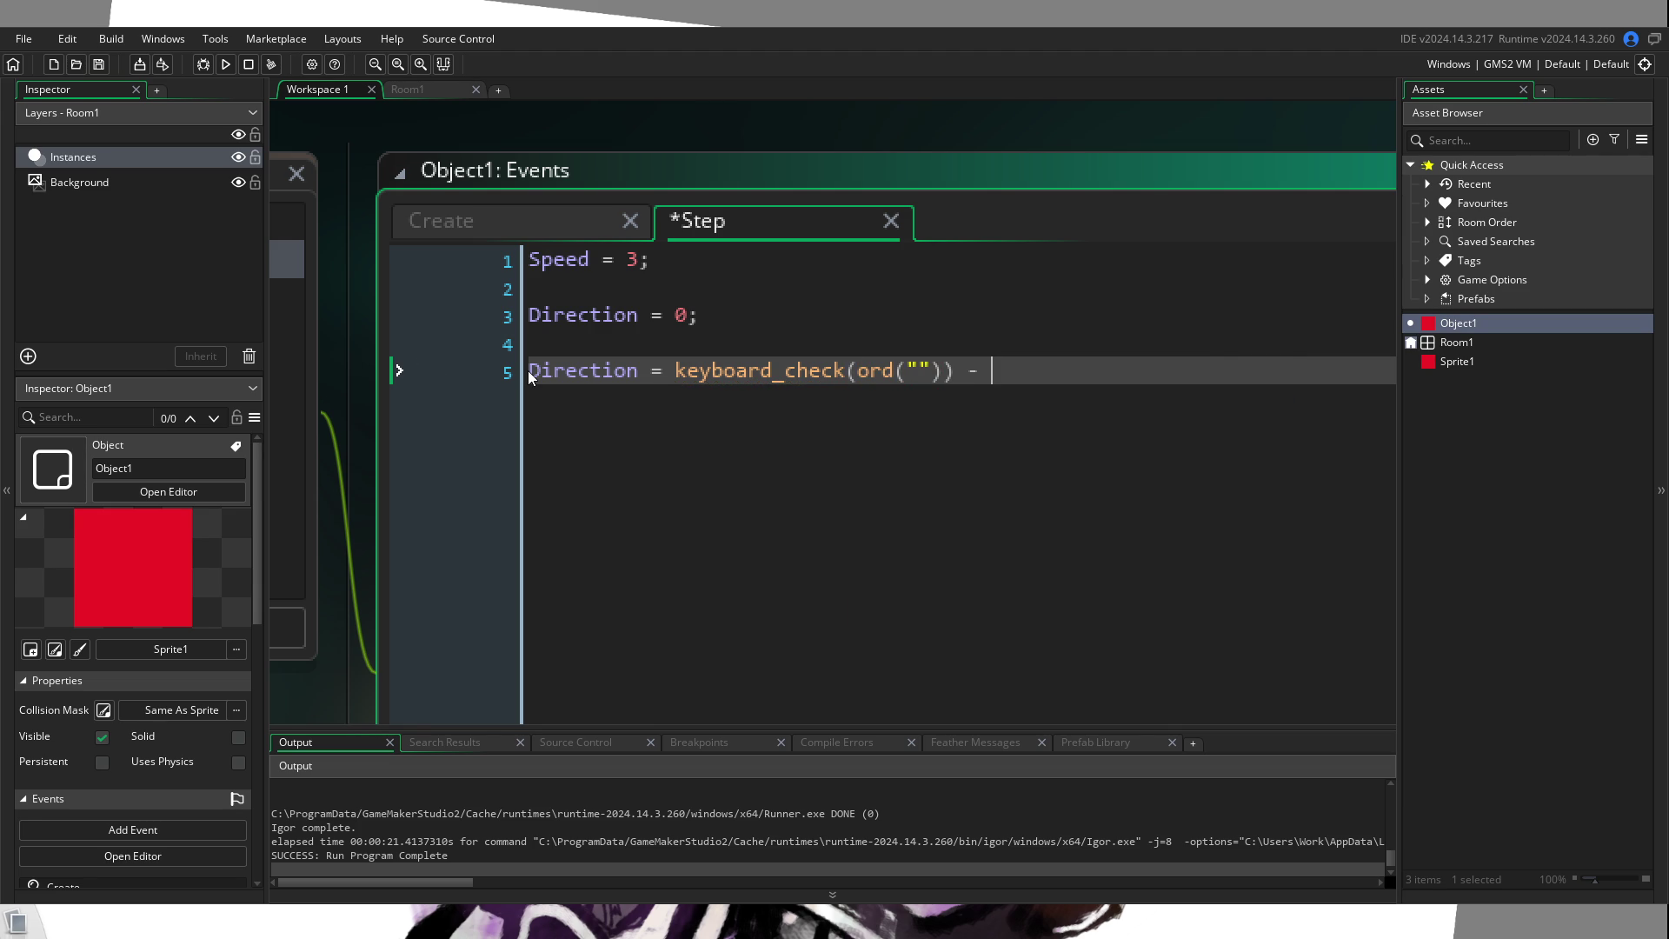
drag(947, 372, 796, 372)
drag(675, 372, 923, 389)
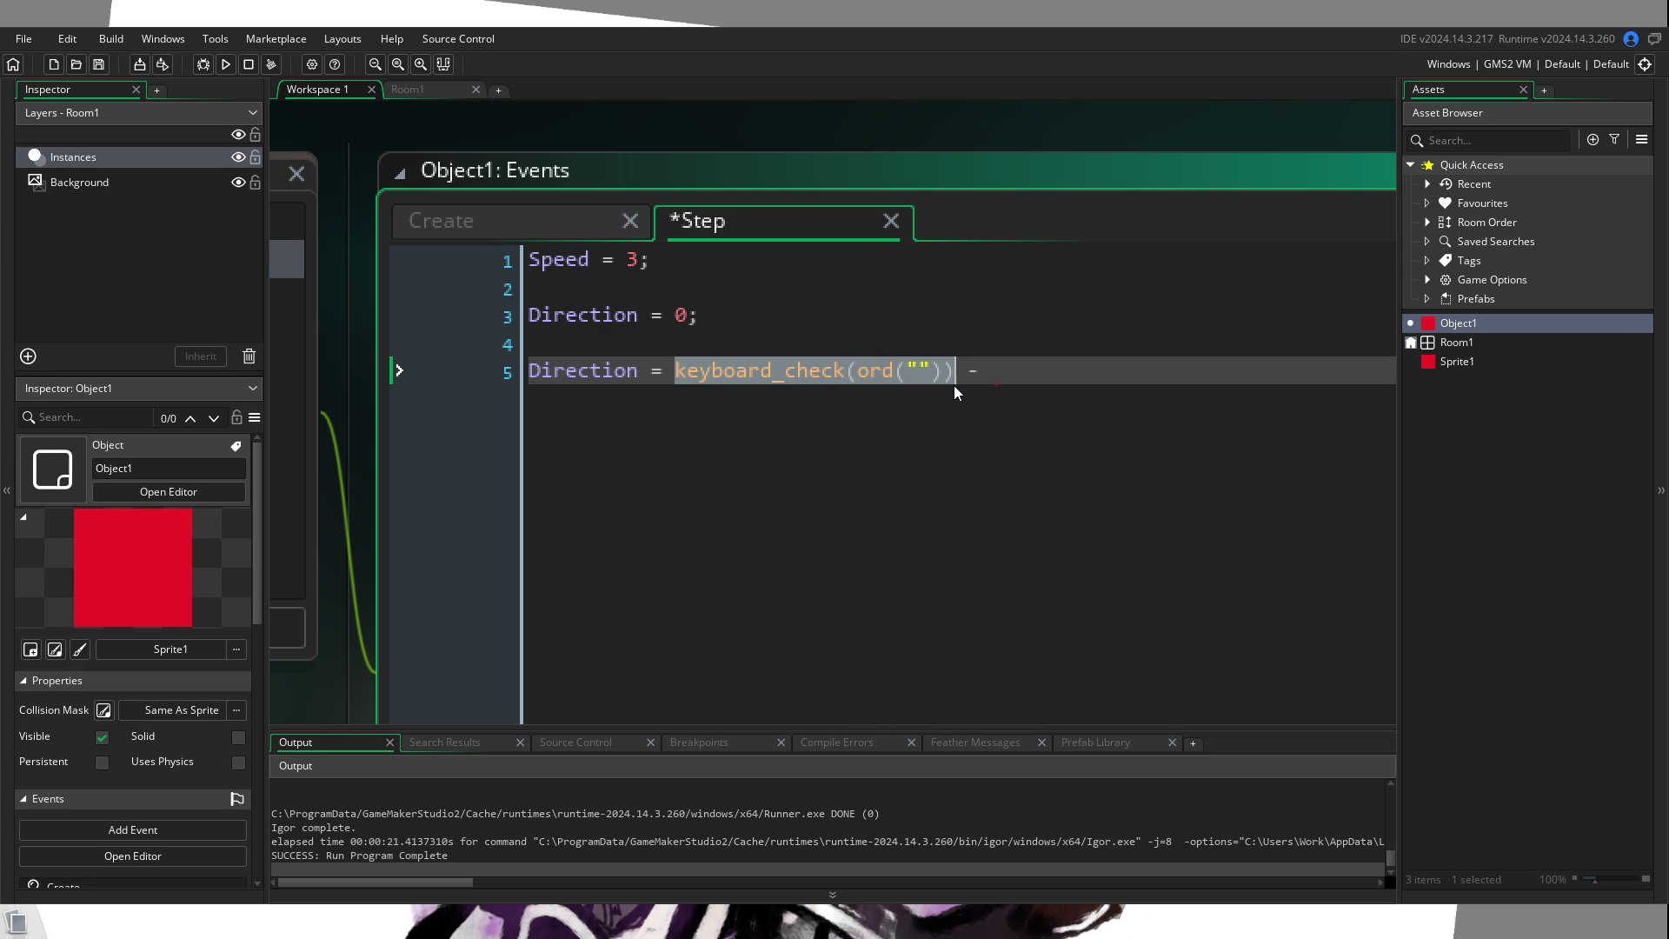
key(End)
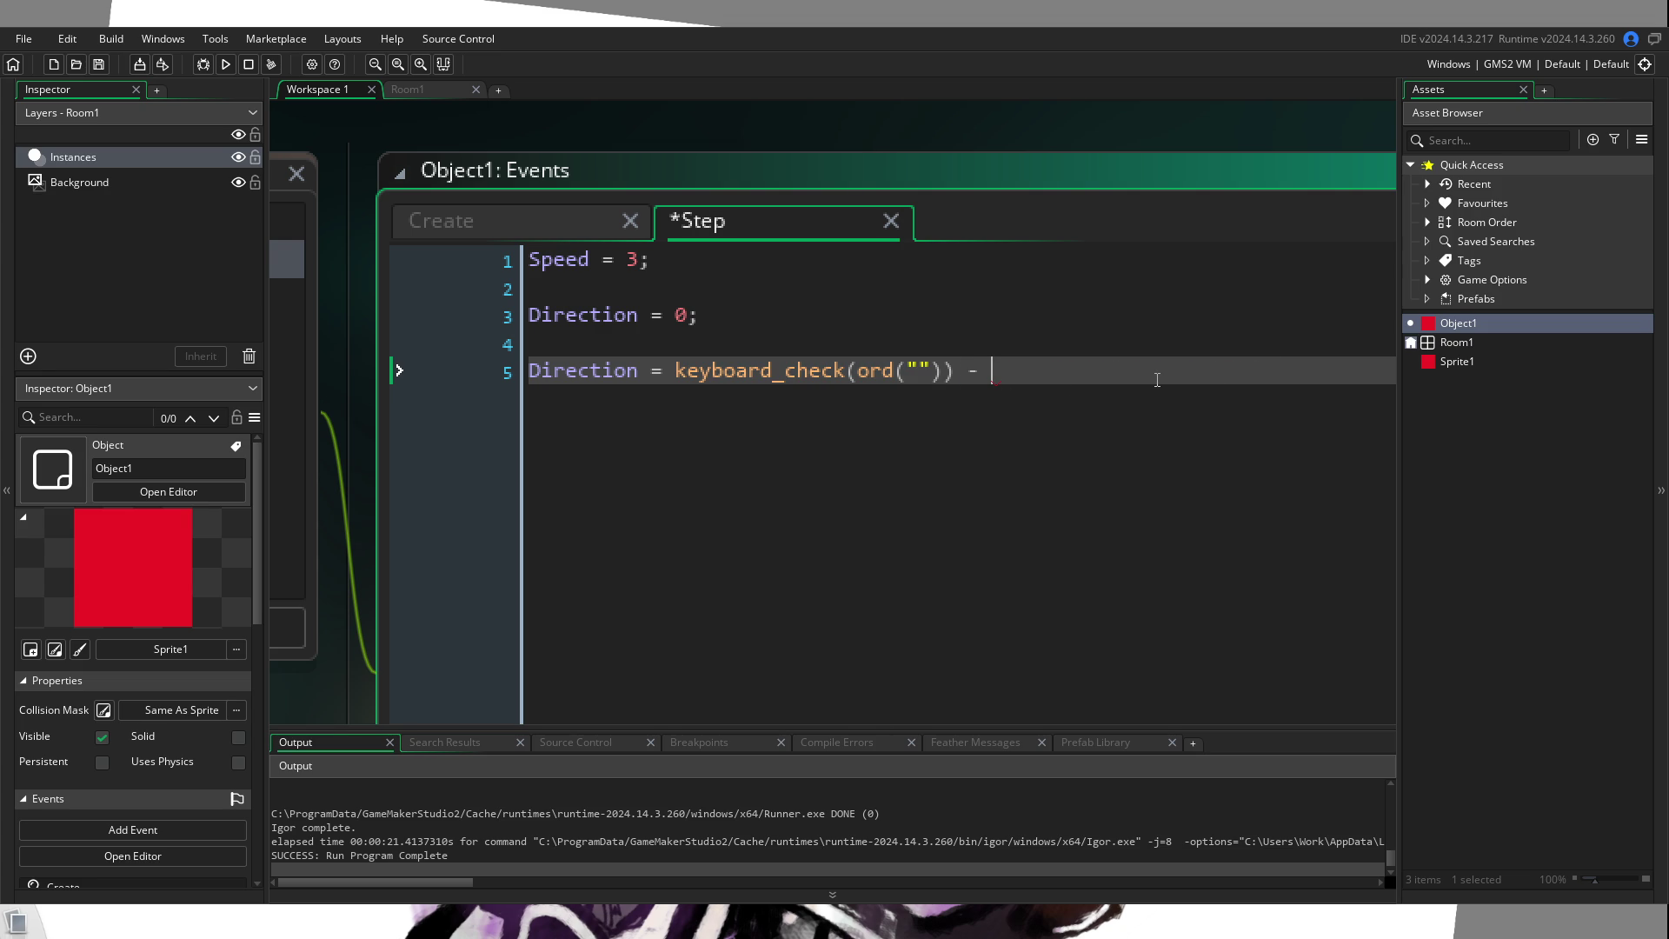
text(keyboard_check(ord("")))
text(;)
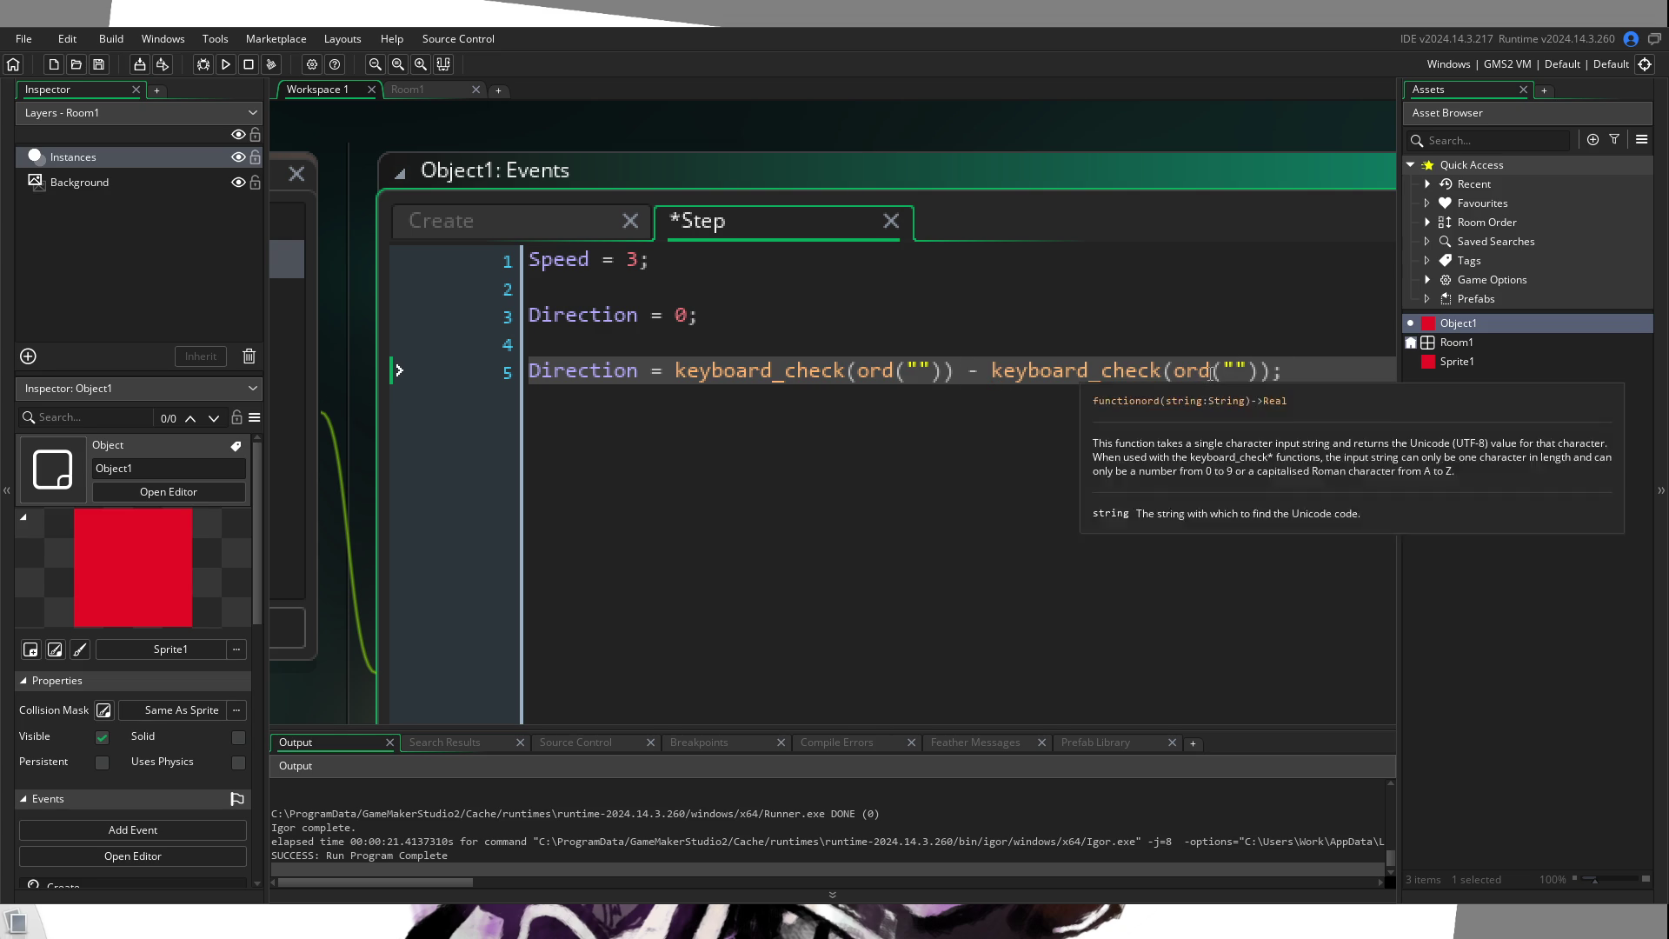
Step: Rename the variable to Direction_x and add a duplicate line named Direction_y below it
click(638, 371)
text(x)
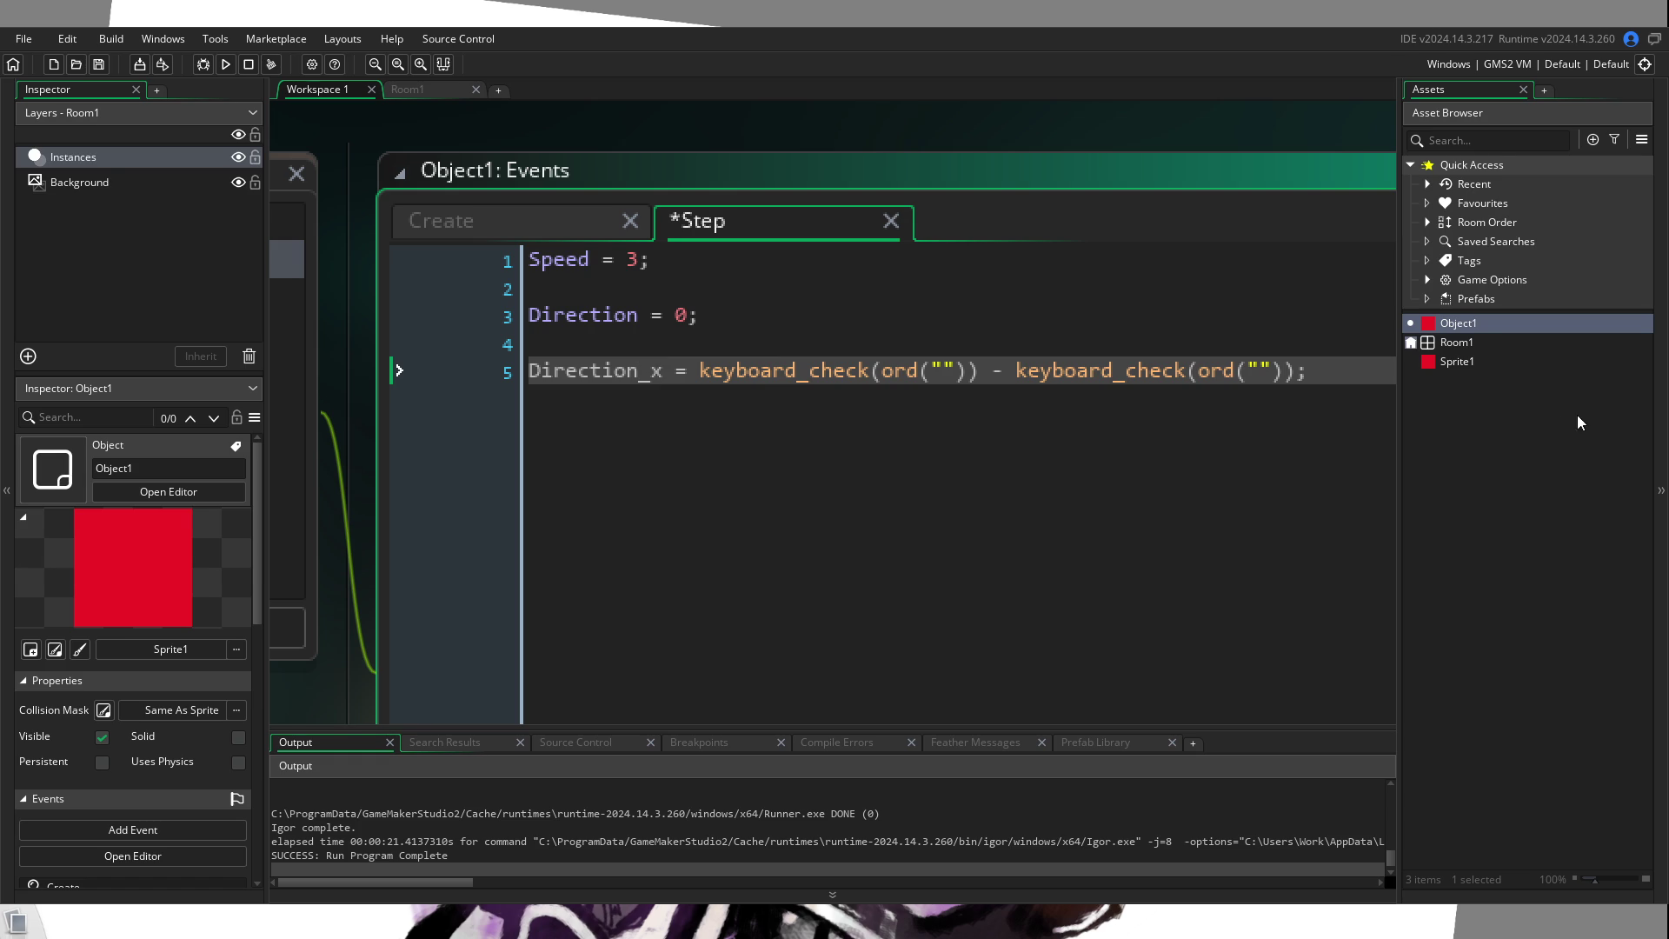
key(shift+End)
key(shift+Home)
key(ctrl+c)
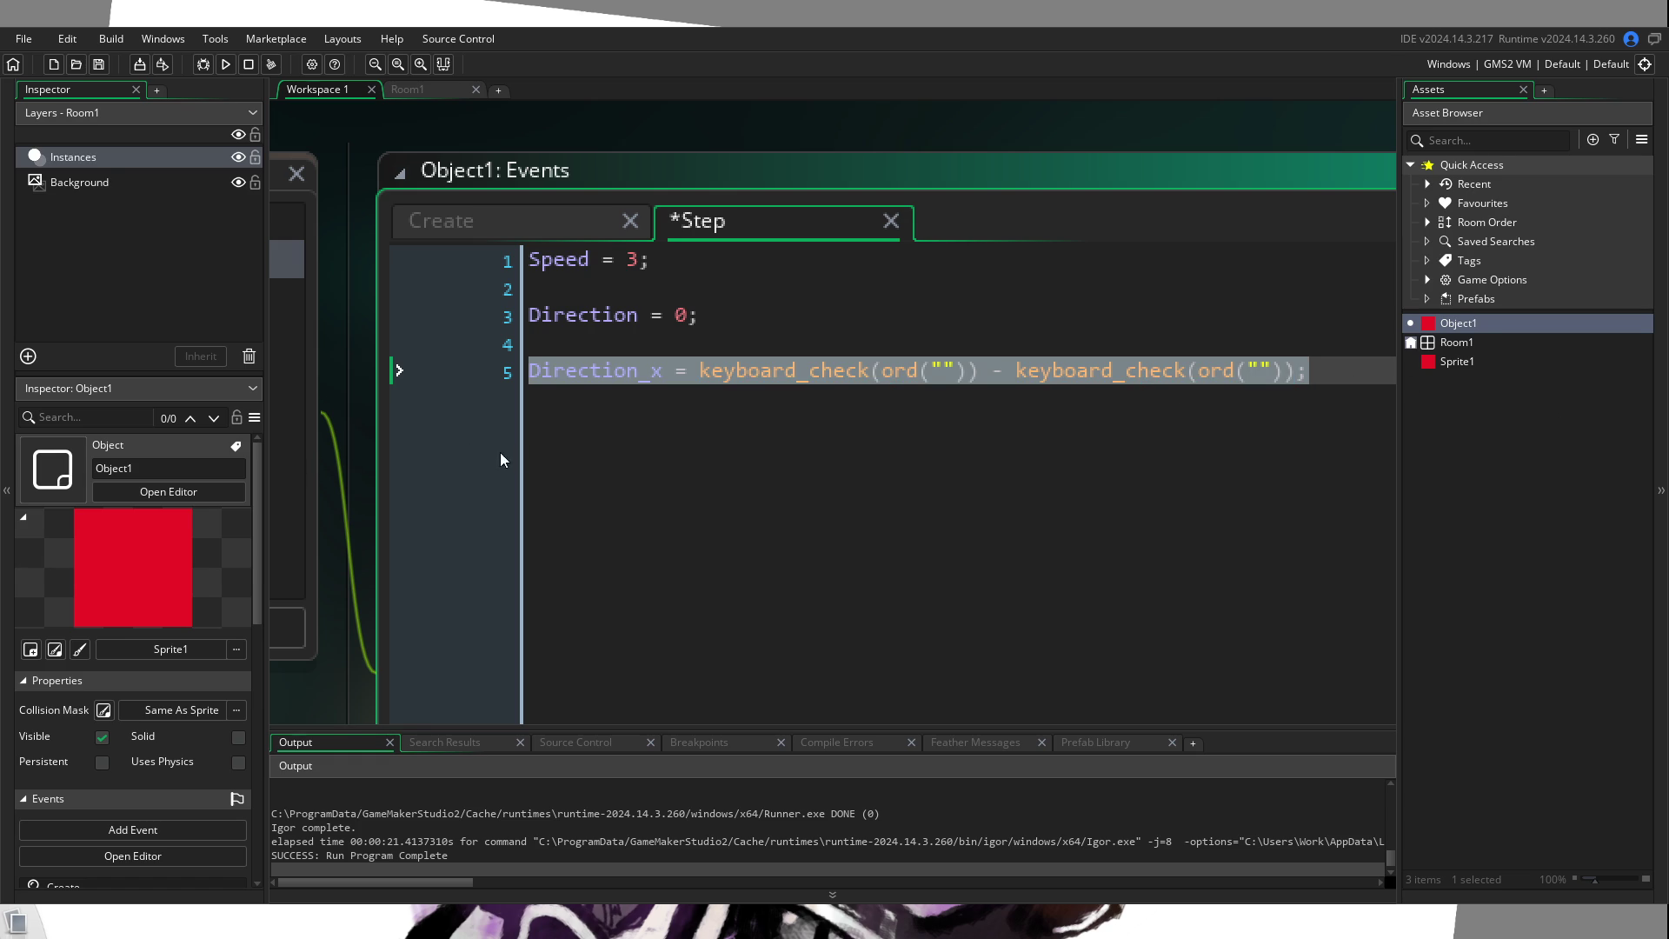
click(1329, 398)
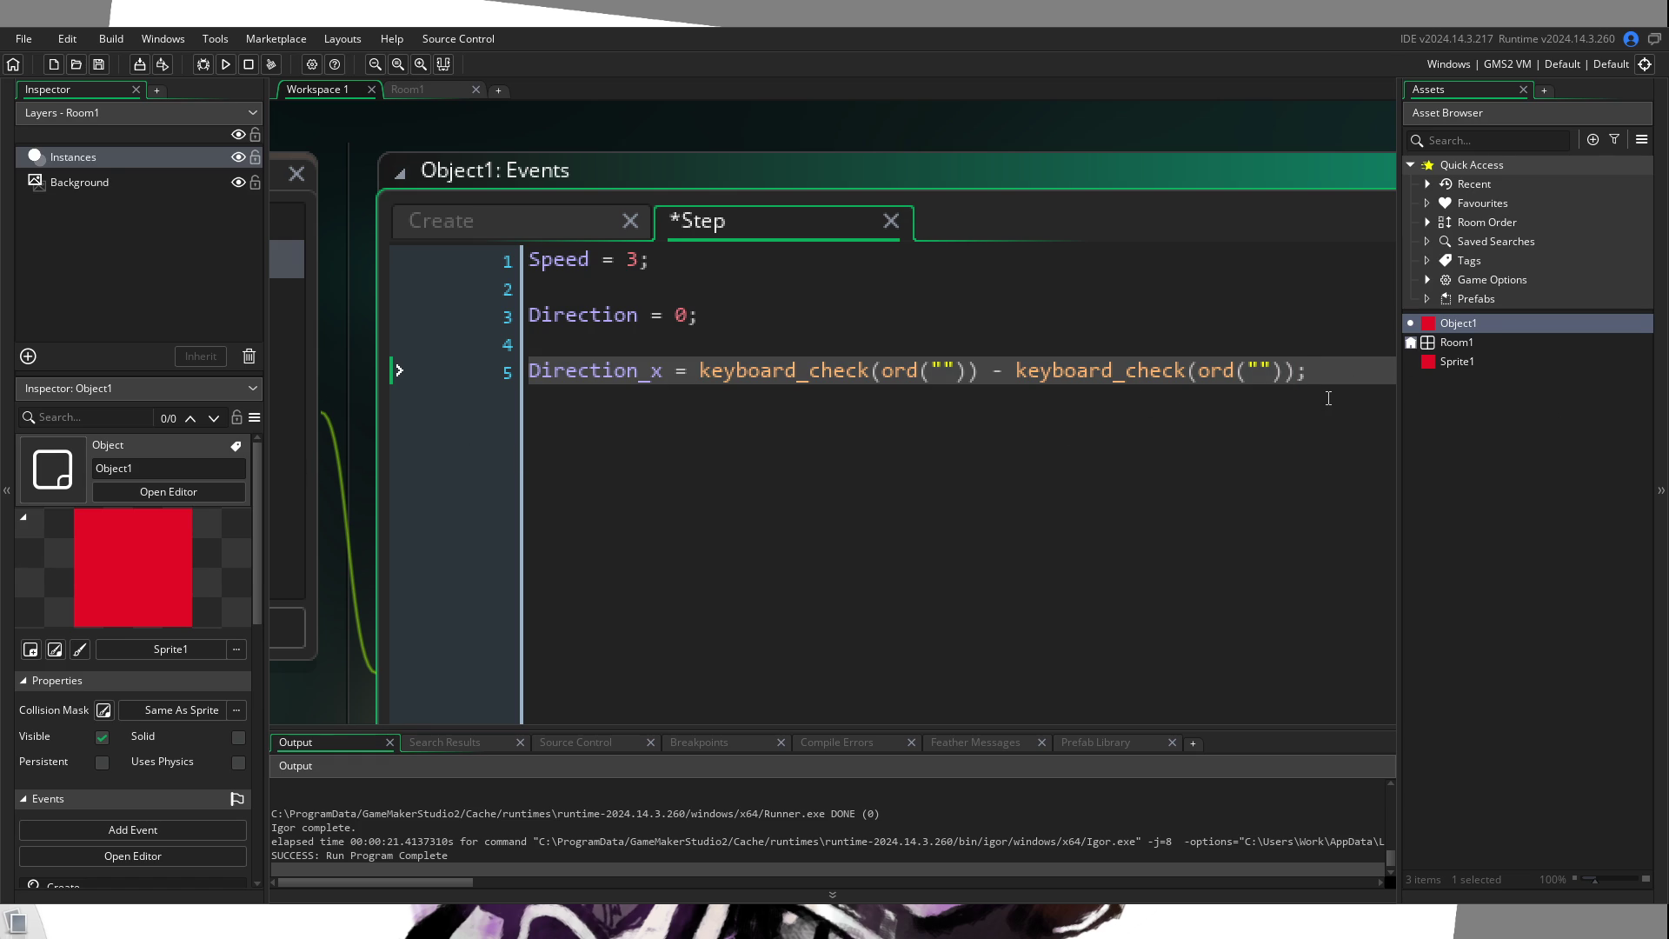
key(Return)
key(ctrl+v)
key(Up)
key(Down)
key(Home)
key(Right)
key(Right)
key(Right)
key(Right)
key(Right)
key(Right)
key(BackSpace)
text(y)
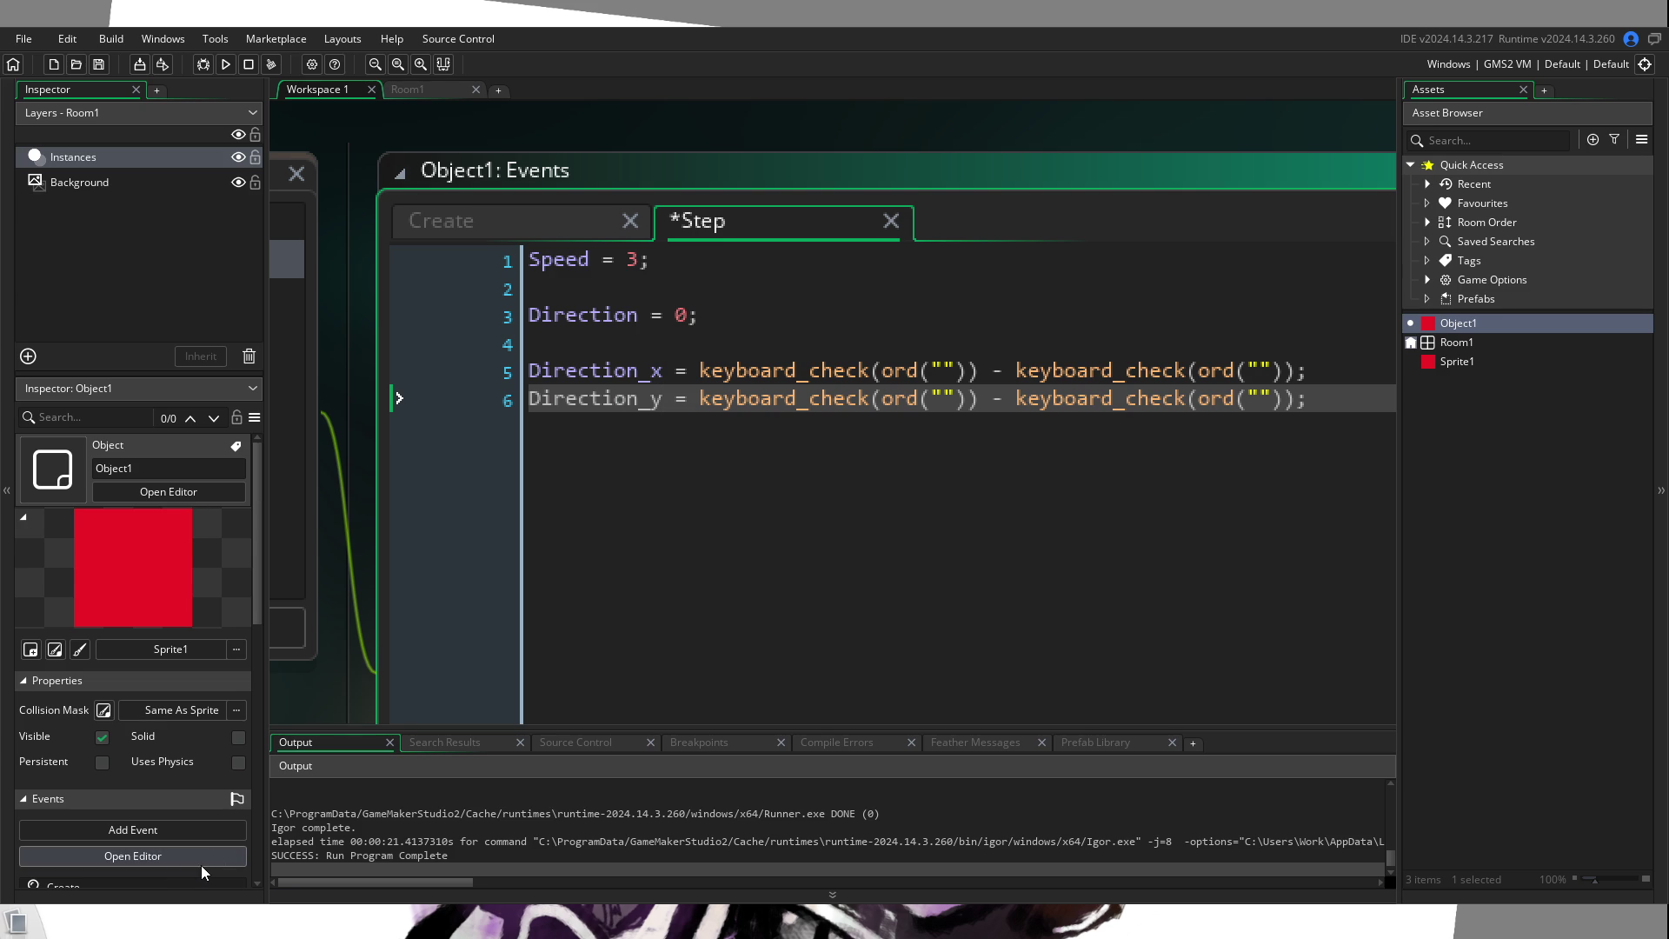